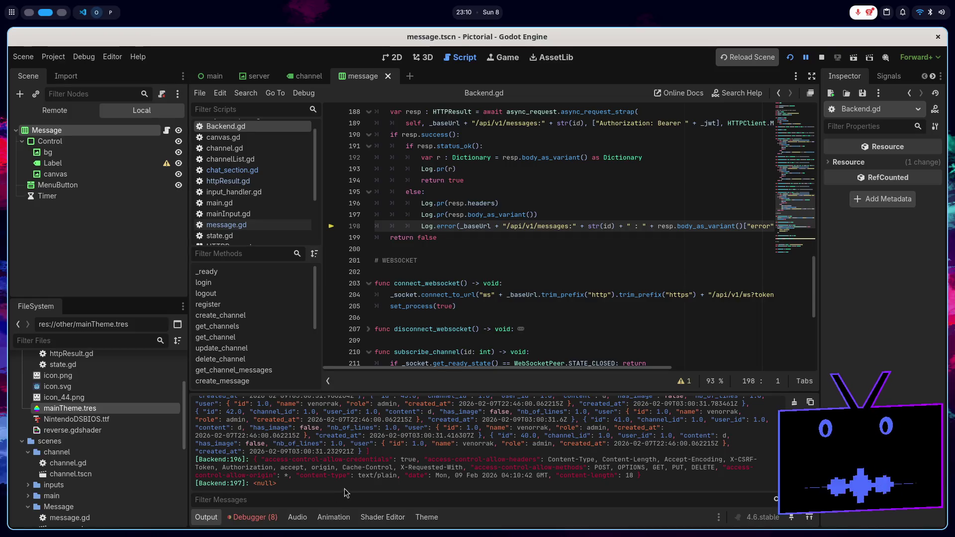
Step: Change the logging call on Backend.gd line 196 from resp.headers to resp.status
left_click(485, 201)
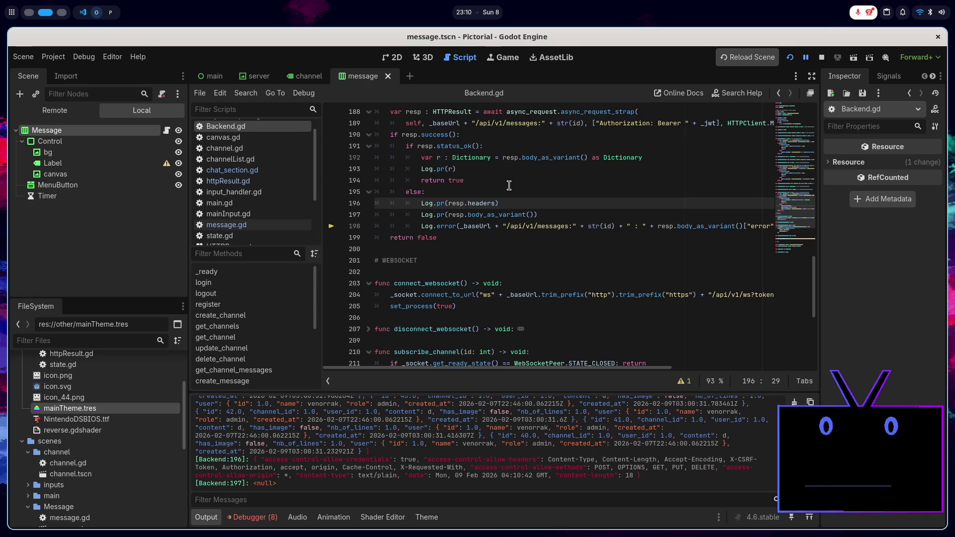
double_click(489, 202)
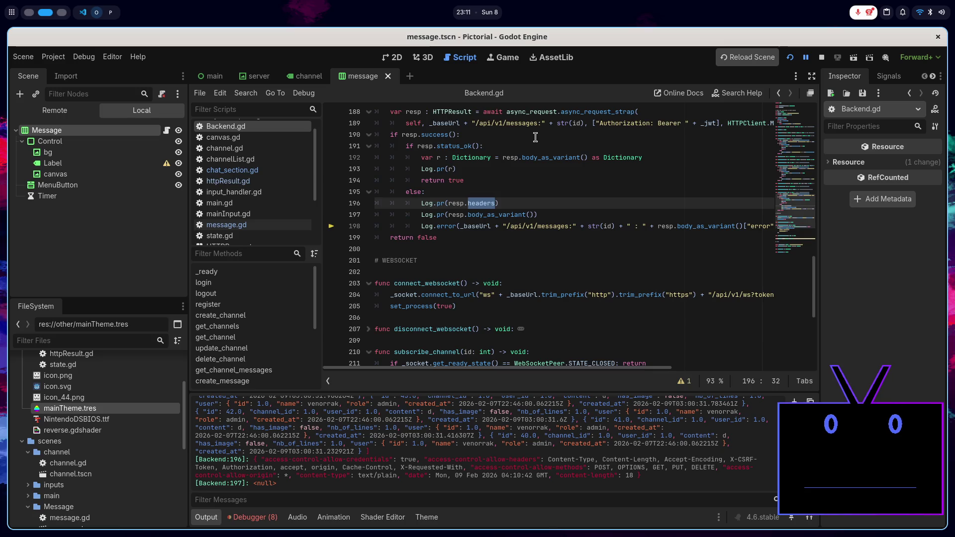
key("BackSpace")
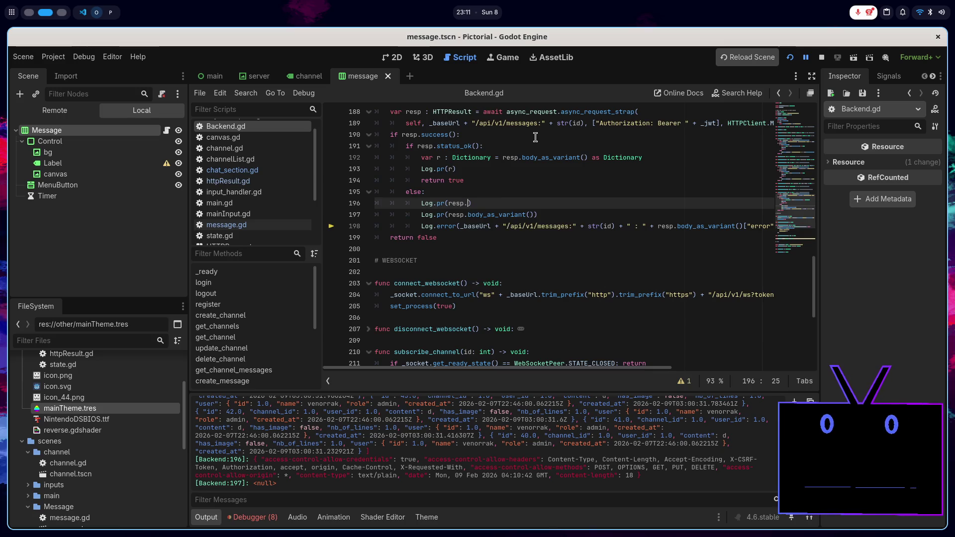
key("Down")
key("Return")
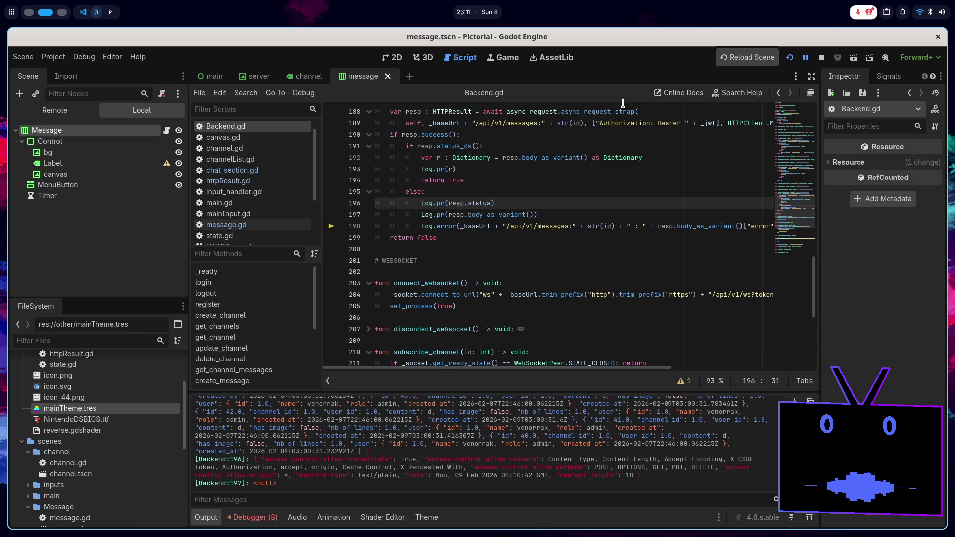
Step: Relaunch the game and choose Delete on a chat message
left_click(795, 58)
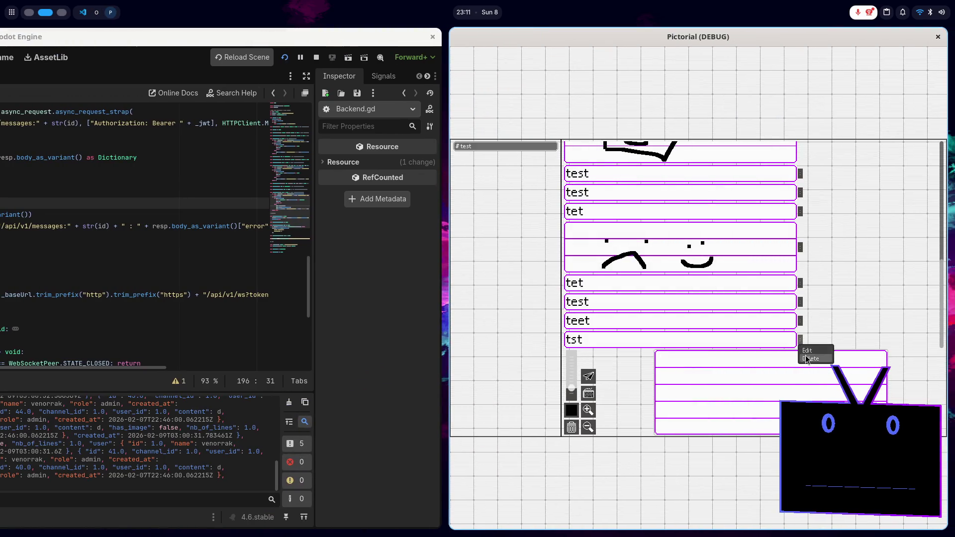
left_click(807, 359)
left_click(205, 519)
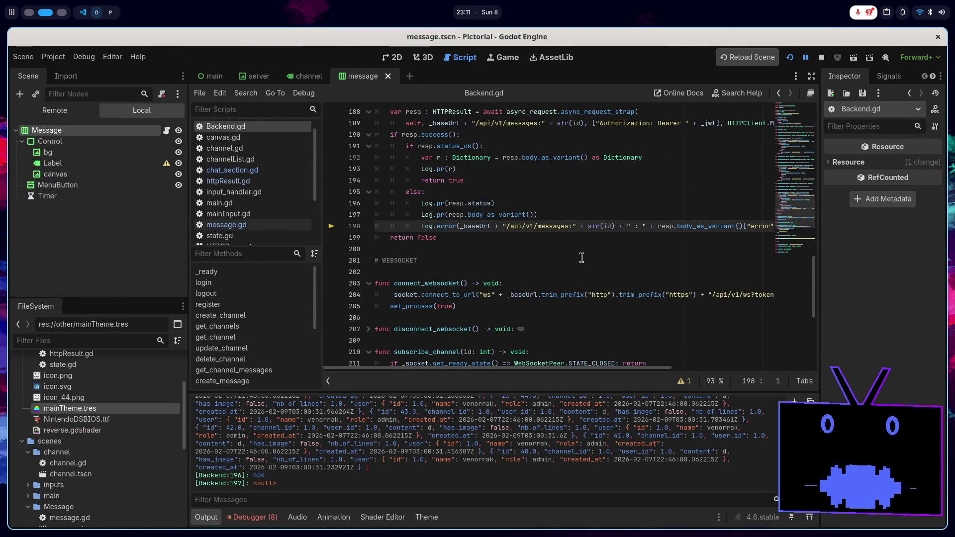
Step: Review delete_message in Backend.gd alongside the message.gd and chat_section.gd scripts
scroll(578, 257, "up", 1)
scroll(579, 257, "up", 2)
double_click(421, 169)
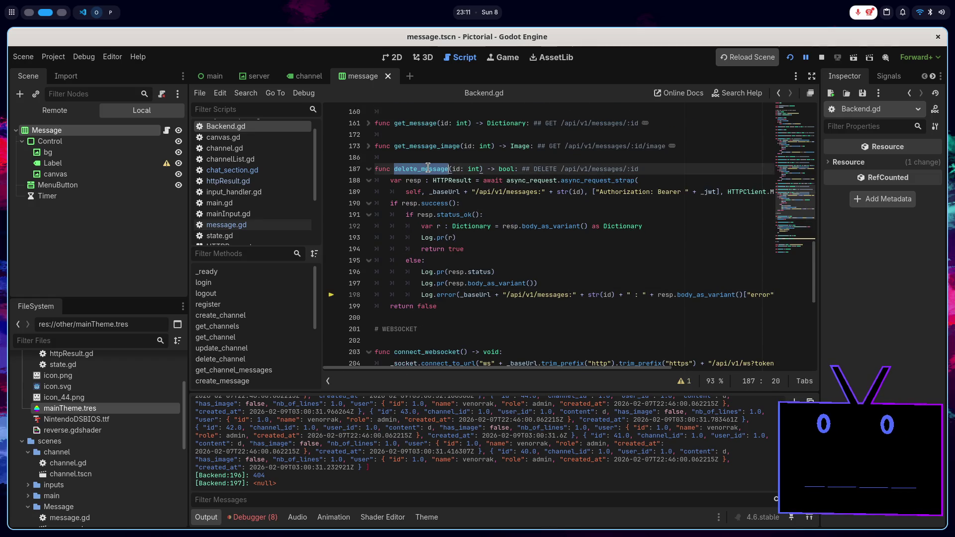
left_click(243, 226)
type("var id : int")
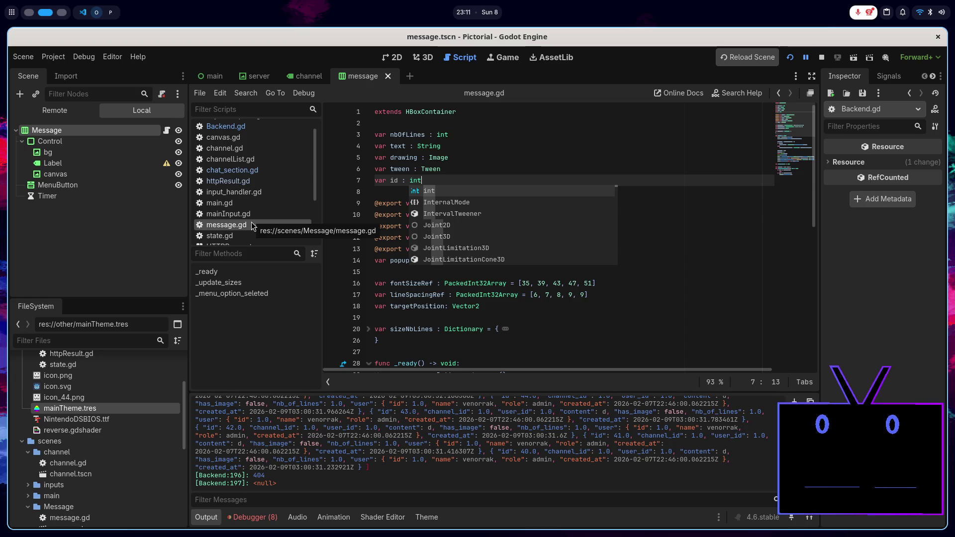
left_click(276, 175)
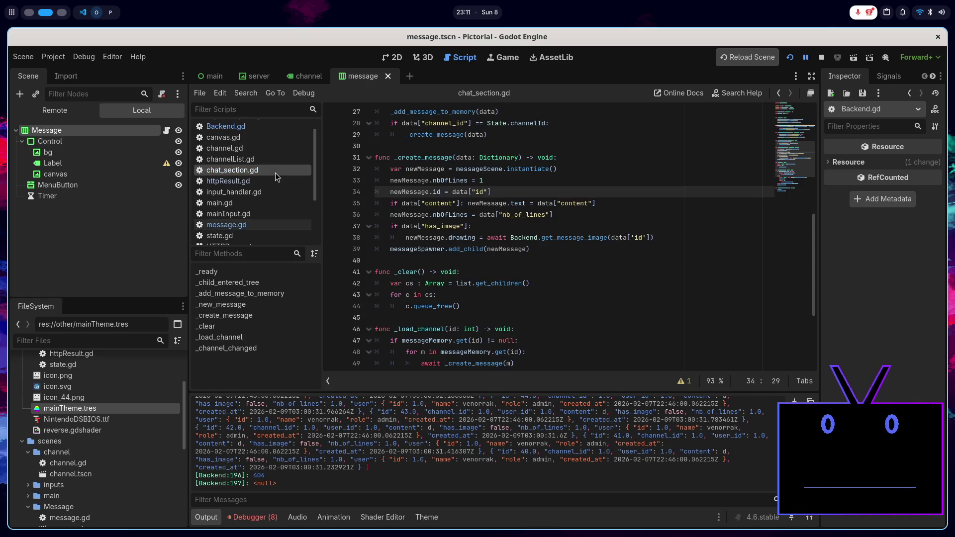
left_click(234, 127)
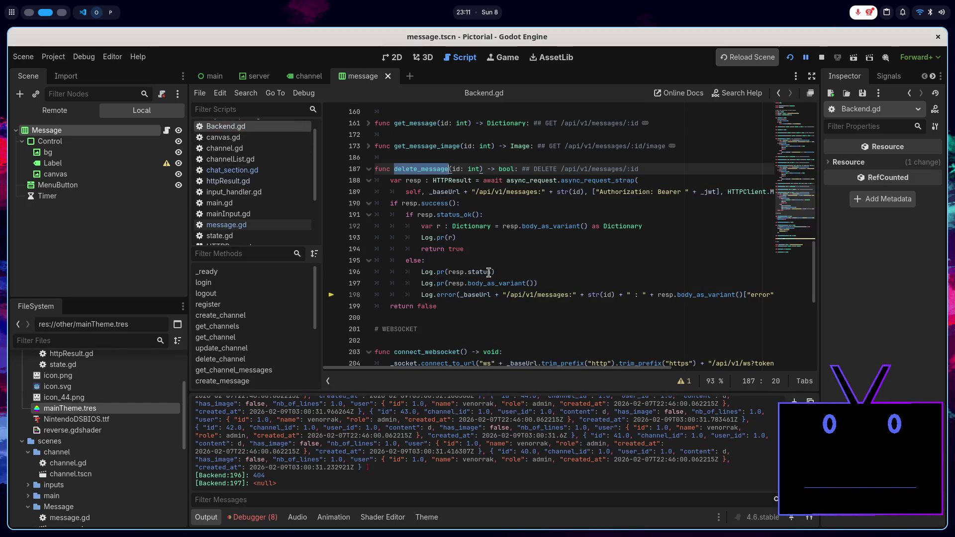
scroll(488, 272, "down", 1)
scroll(549, 261, "right", 5)
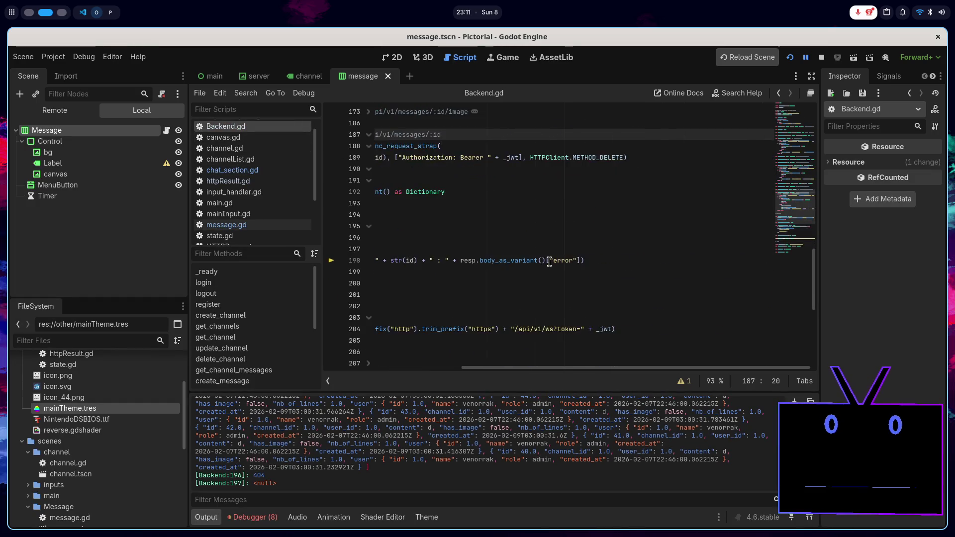
scroll(550, 258, "left", 5)
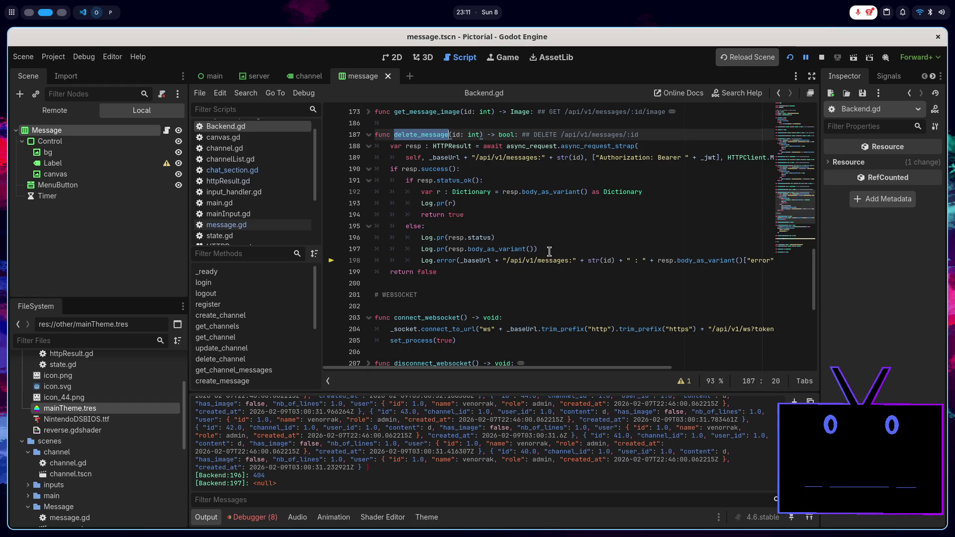
Step: Rewrite the else: branch as elif resp.body_as_variant(): and save Backend.gd
left_click(550, 250)
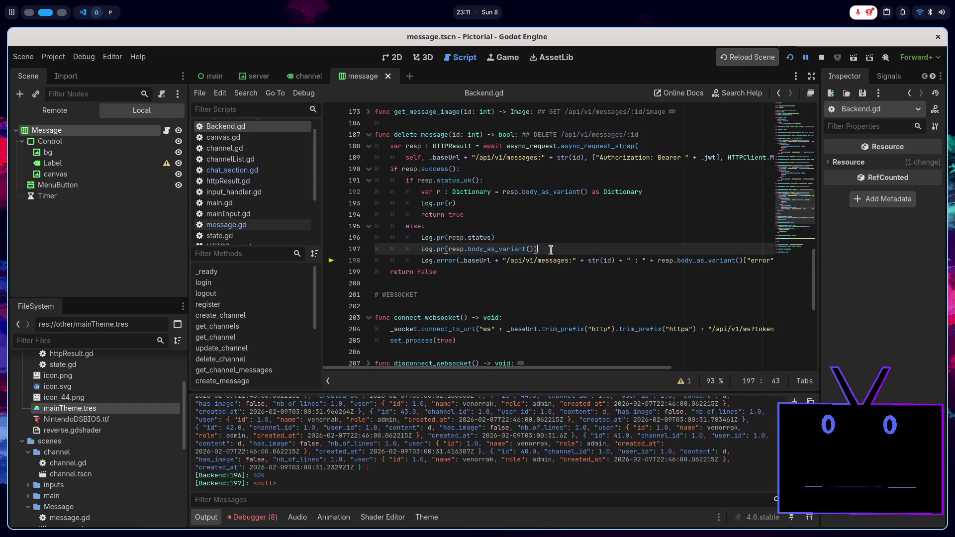
left_click(423, 226)
key("BackSpace")
key("BackSpace")
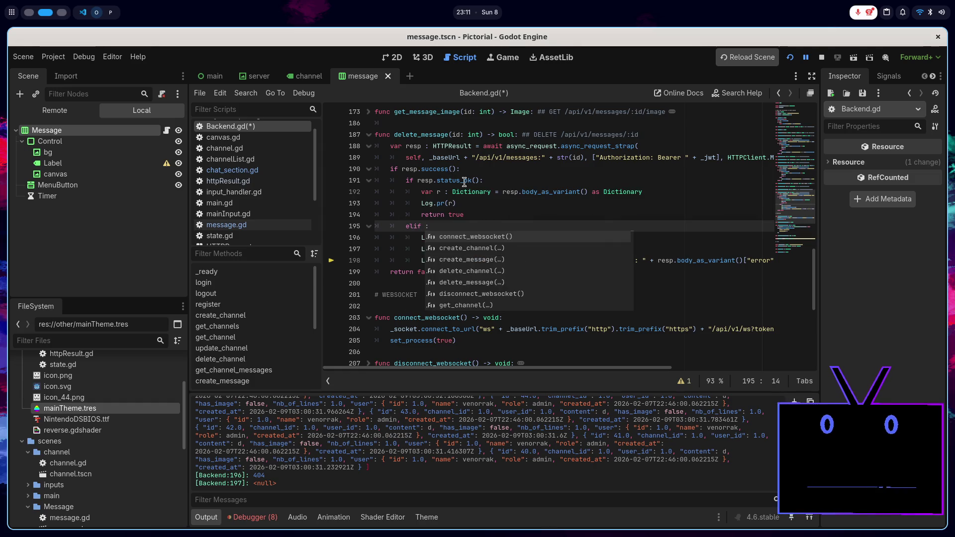
scroll(599, 230, "right", 2)
left_click(610, 261)
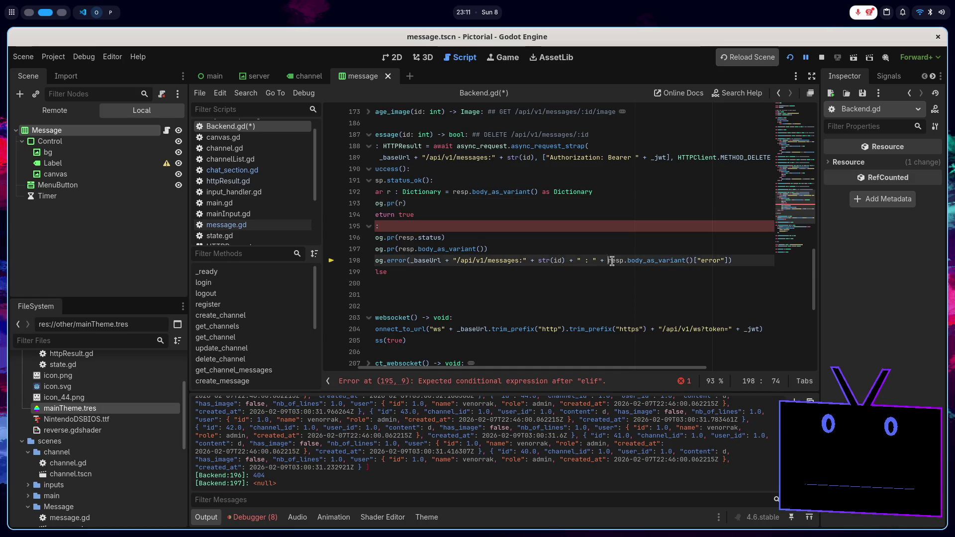
left_click_drag(609, 260, 689, 261)
key("ctrl+c")
scroll(409, 226, "left", 2)
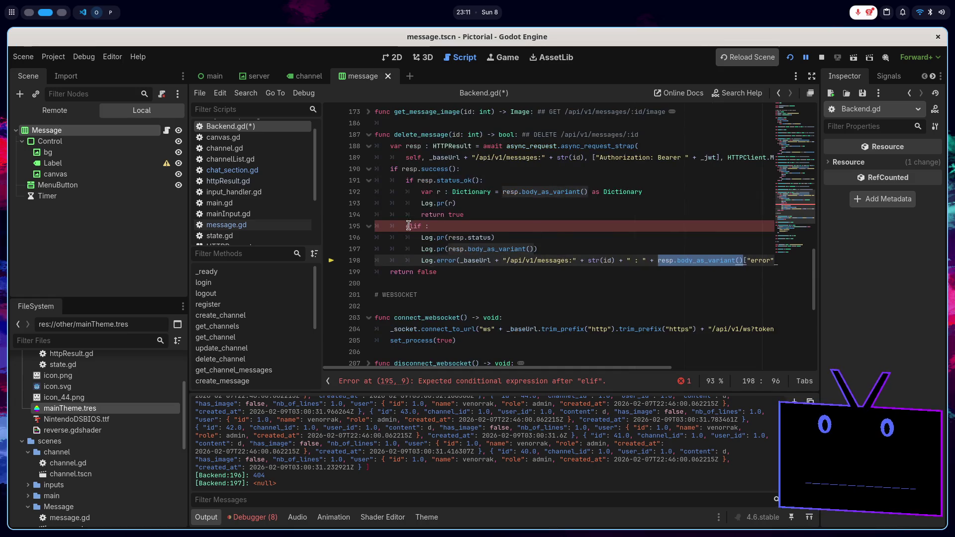
left_click(449, 226)
key("ctrl+v")
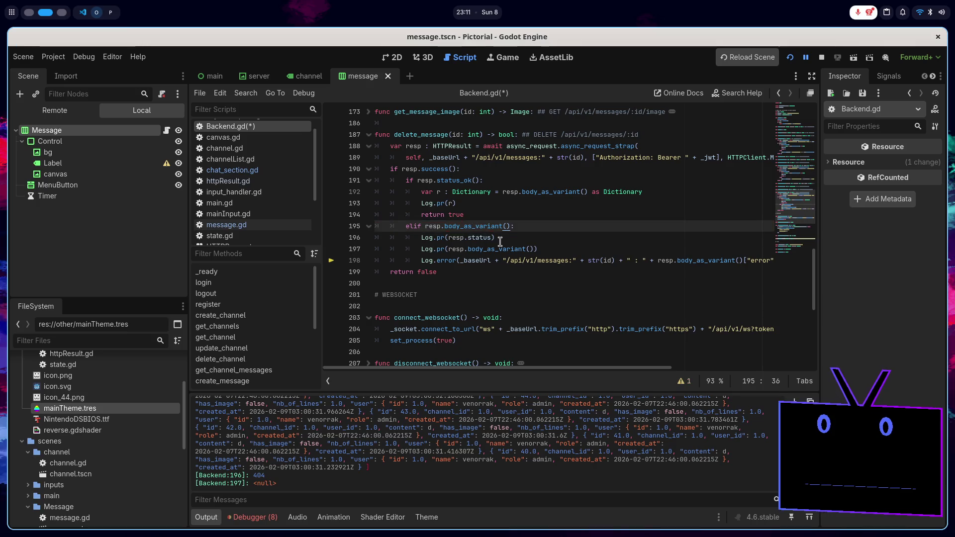
scroll(499, 241, "right", 2)
key("ctrl+s")
scroll(500, 245, "left", 2)
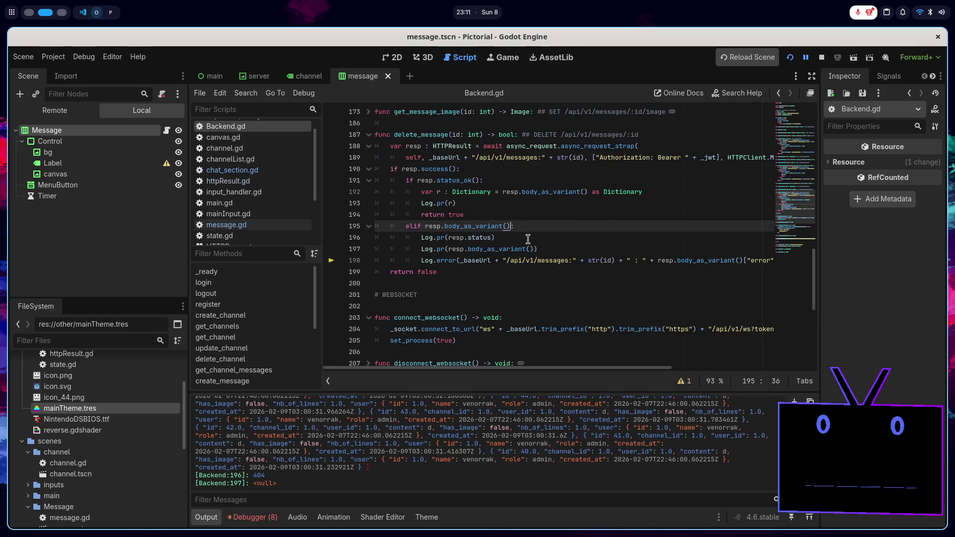
Step: Delete the two Log.pr status and body lines under the elif branch
left_click(530, 237)
left_click_drag(543, 244, 560, 225)
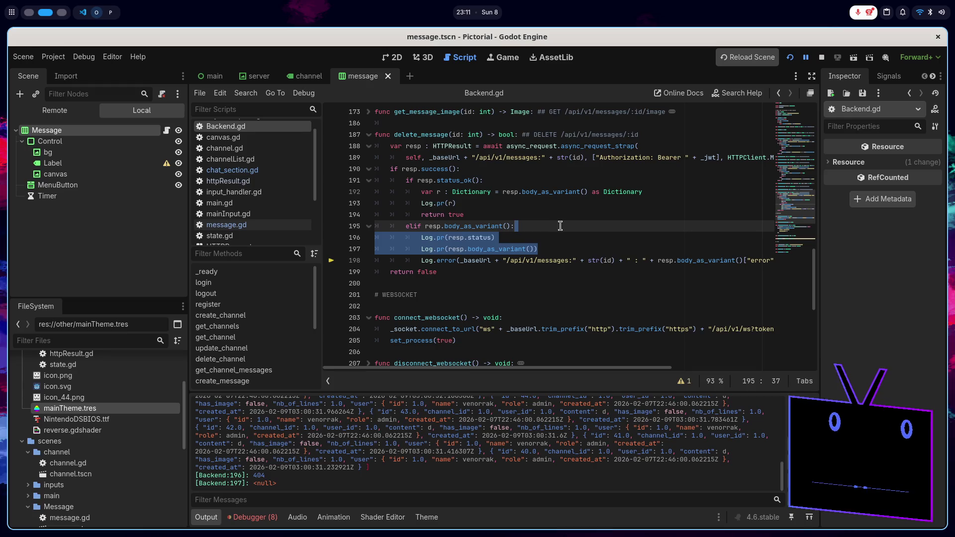
key("BackSpace")
scroll(556, 225, "up", 2)
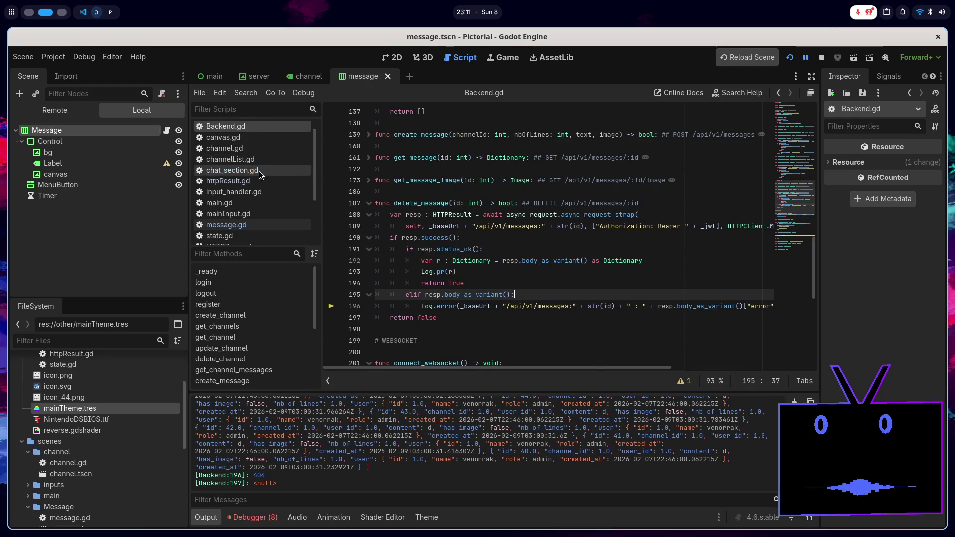
left_click(232, 170)
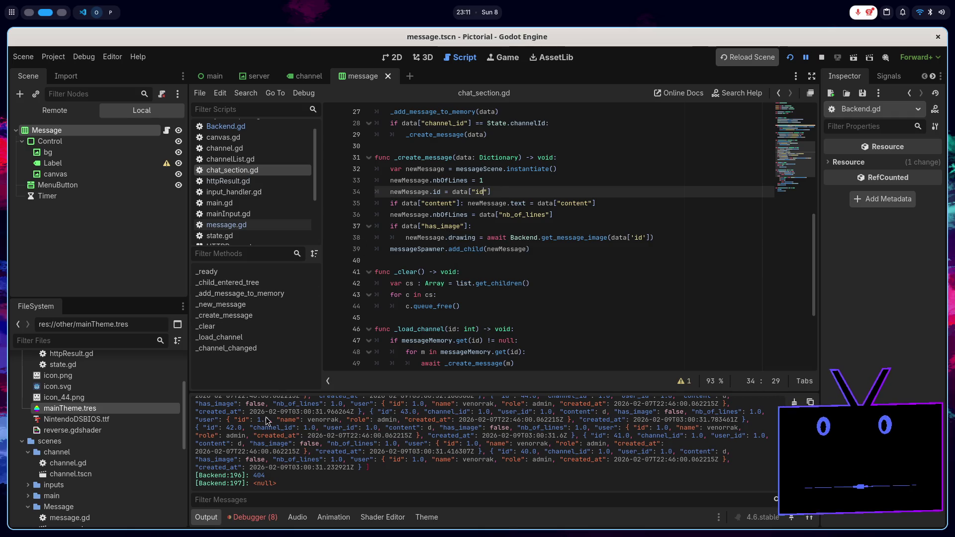
Step: Restart the game and inspect how the message id is looked up on chat_section.gd line 34
key("F5")
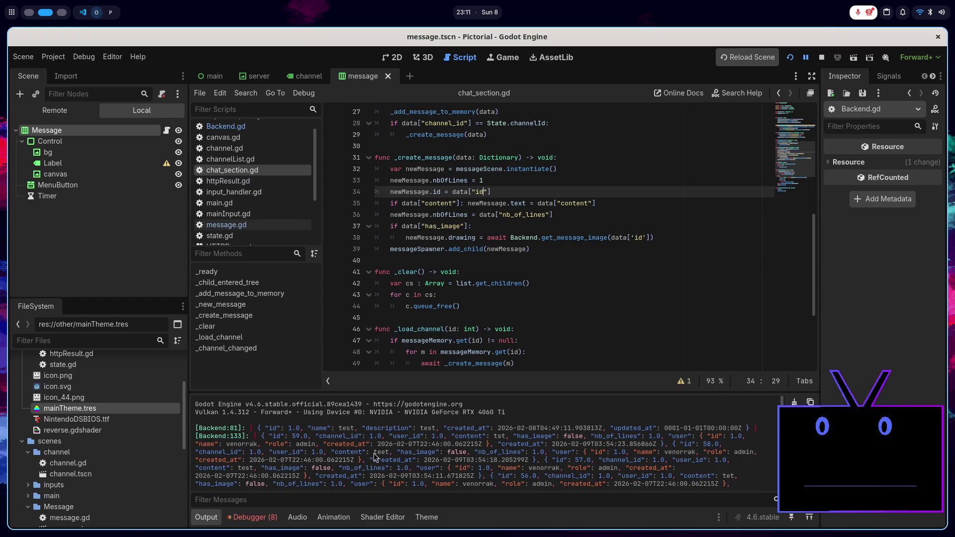
left_click(527, 191)
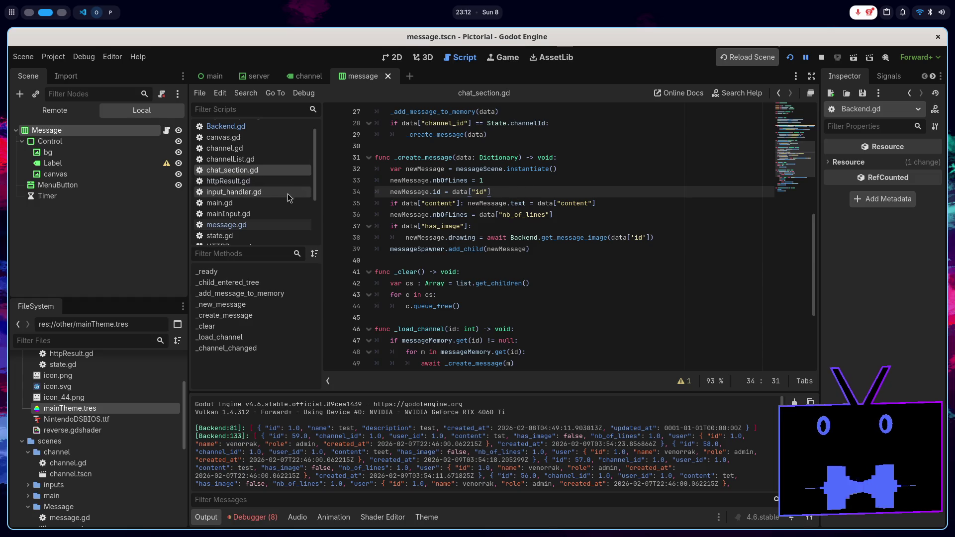
left_click(282, 127)
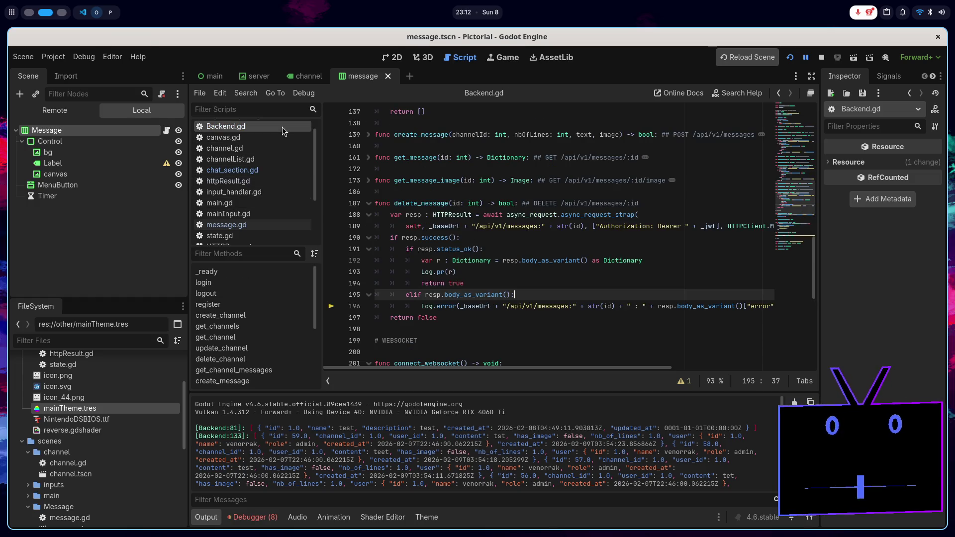
left_click(273, 172)
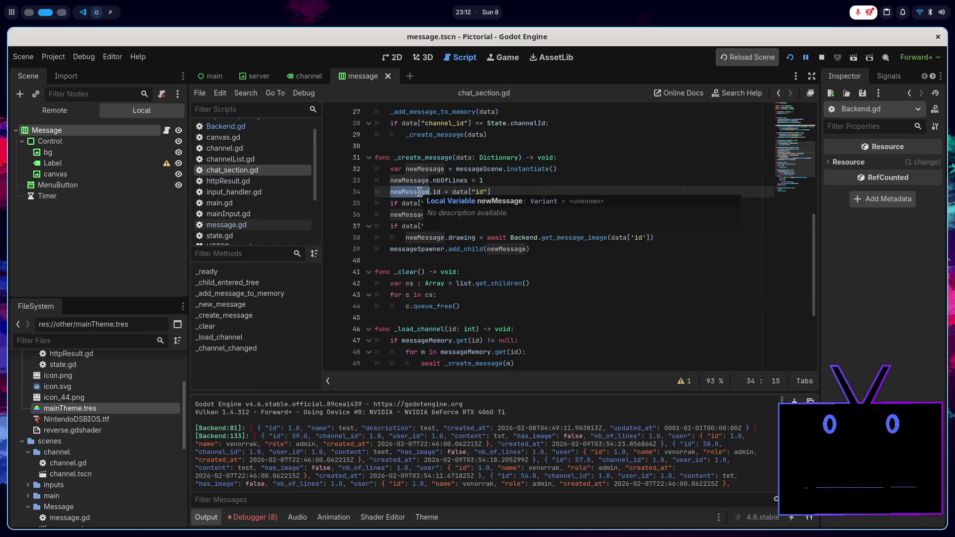
left_click(457, 192)
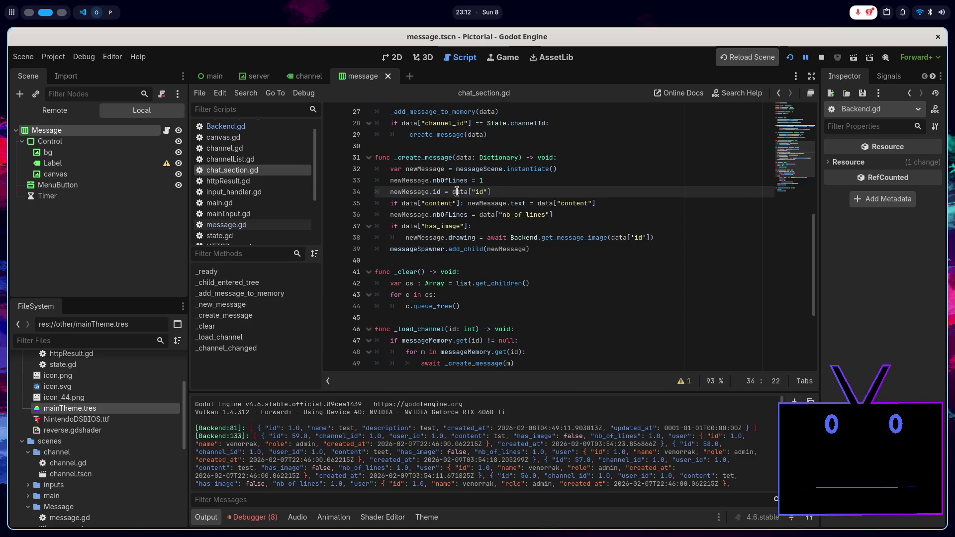
left_click_drag(493, 192, 462, 193)
left_click(225, 126)
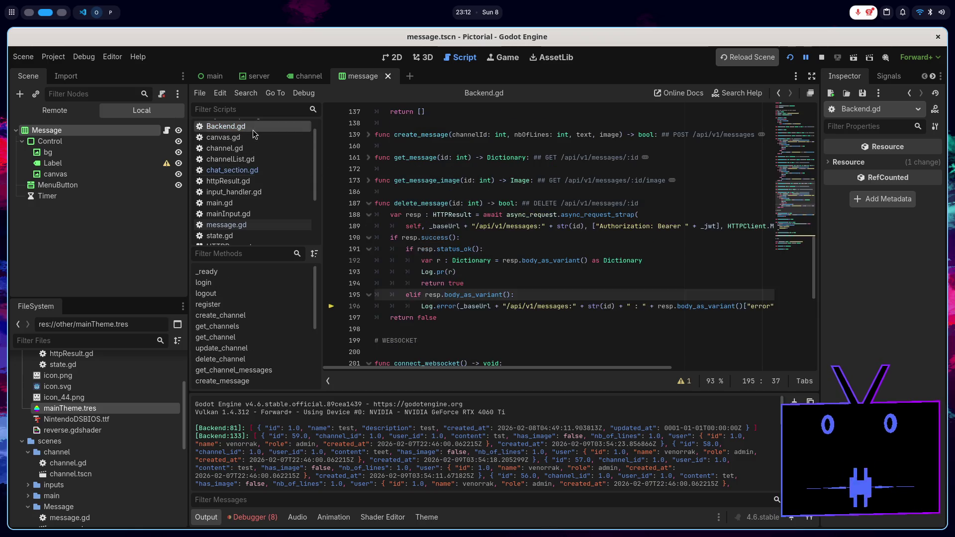
left_click(226, 224)
Step: Add Log.pr(id) to the DELETE branch, check var id on line 7, and run the game
left_click(619, 301)
scroll(618, 302, "down", 9)
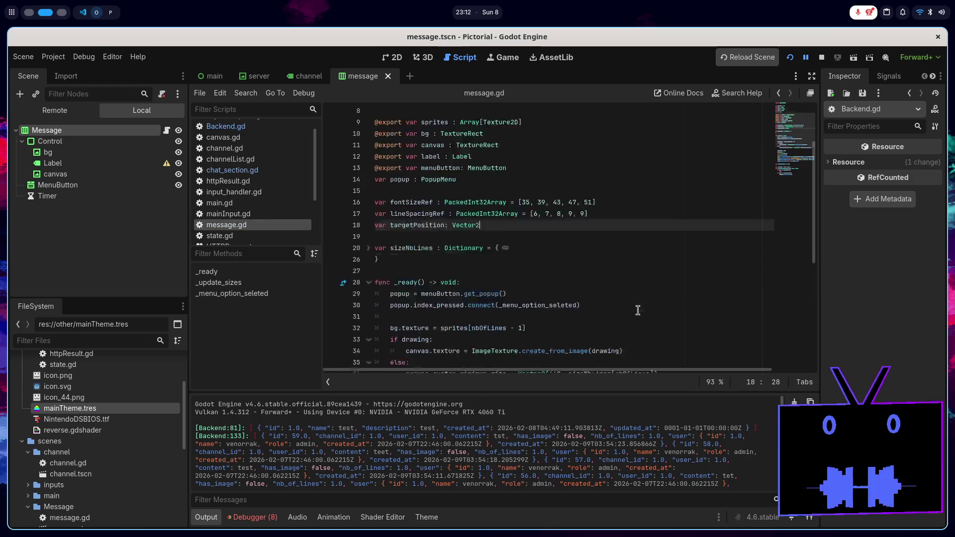
left_click(526, 342)
key("Return")
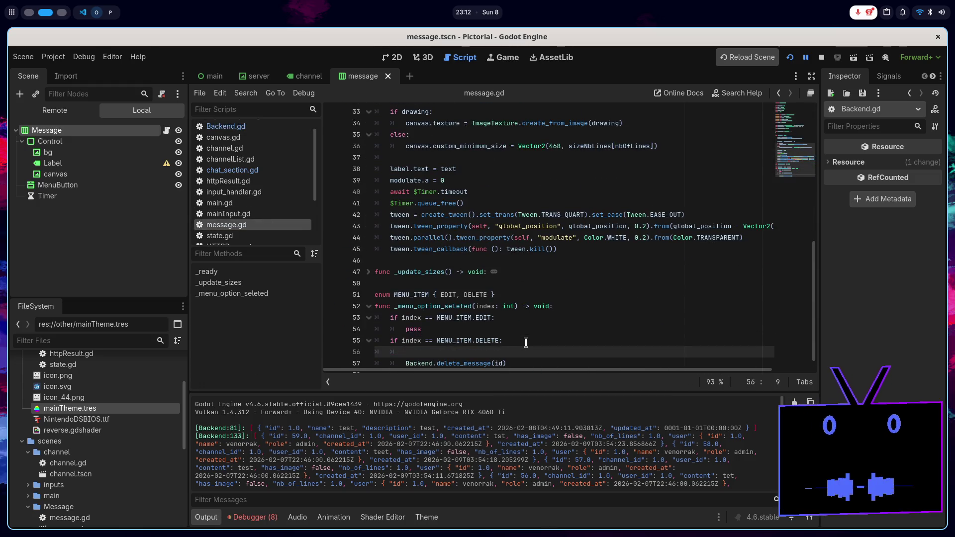
type("Log.pr(i")
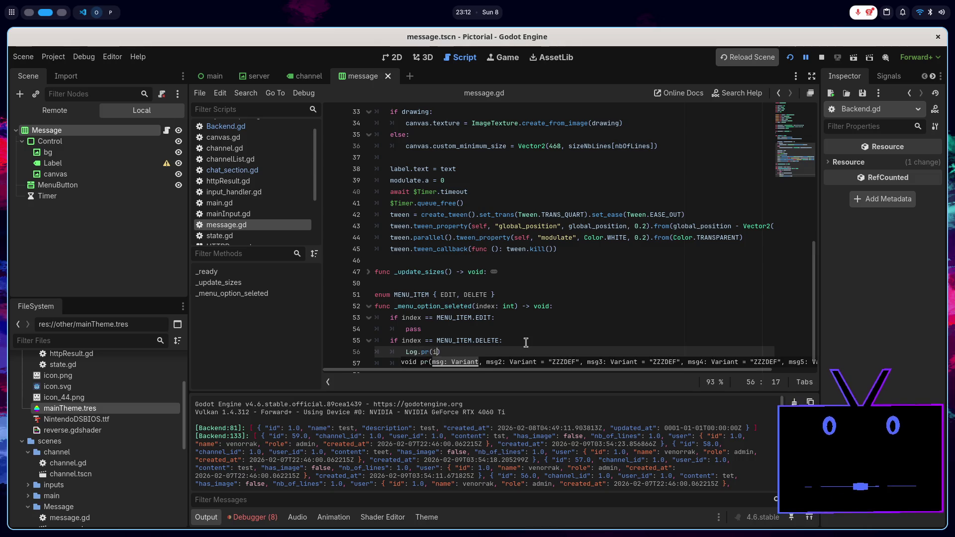
type("d)")
scroll(527, 343, "up", 10)
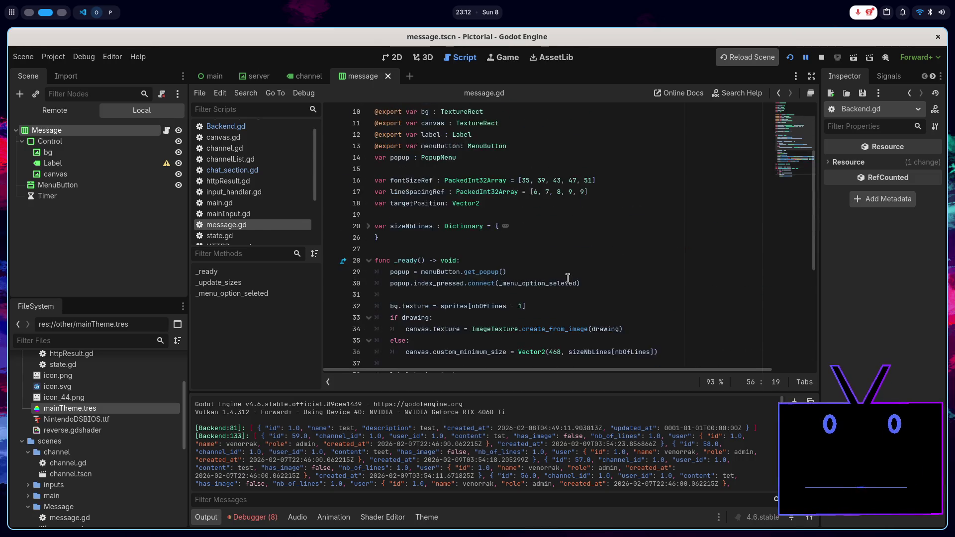
left_click(440, 182)
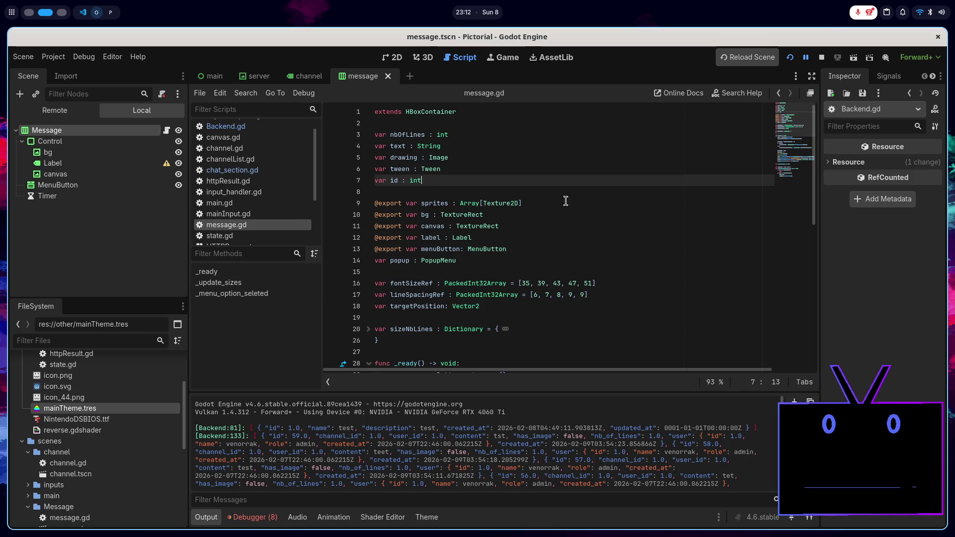
scroll(606, 199, "down", 4)
key("F5")
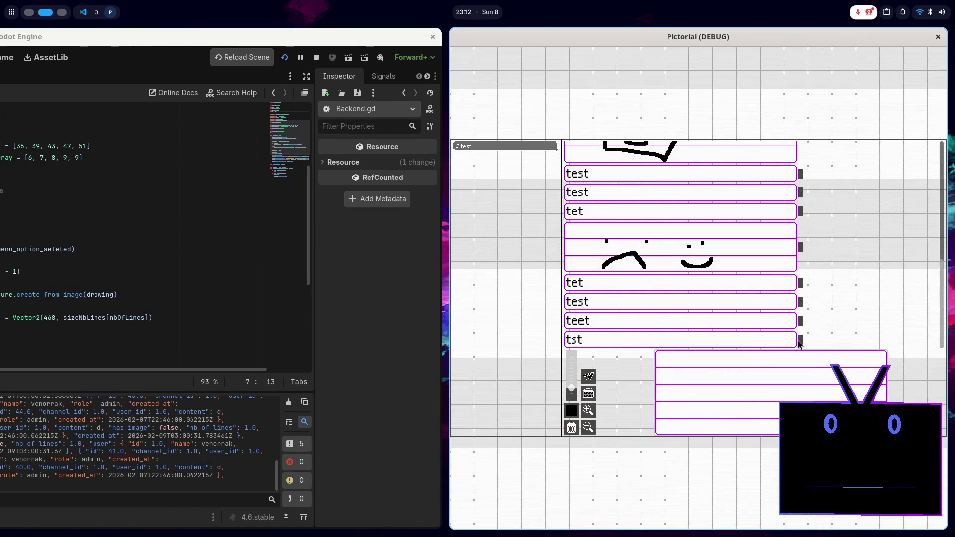
Step: Delete the last tst message (id 59 logged), stop the game, and check the Debugger errors and Output
left_click(808, 358)
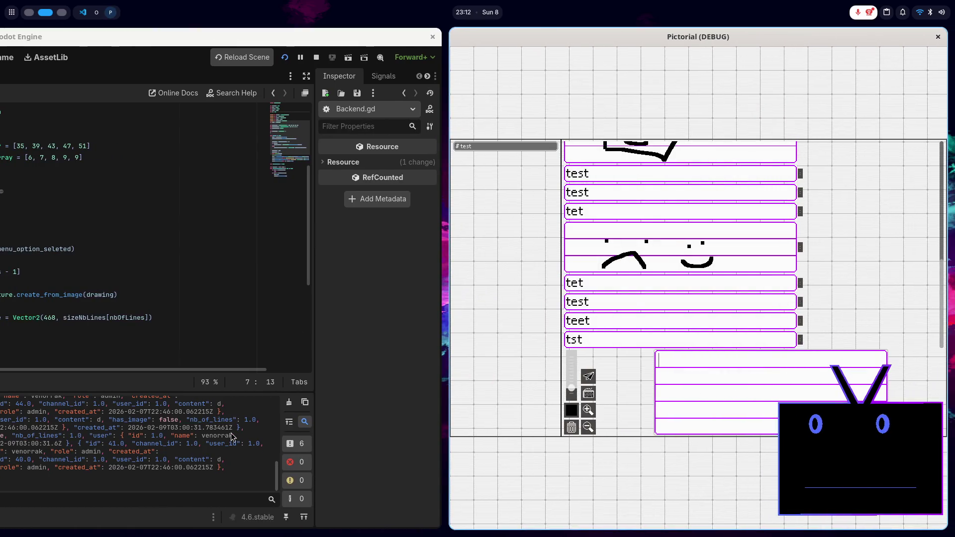
key("F8")
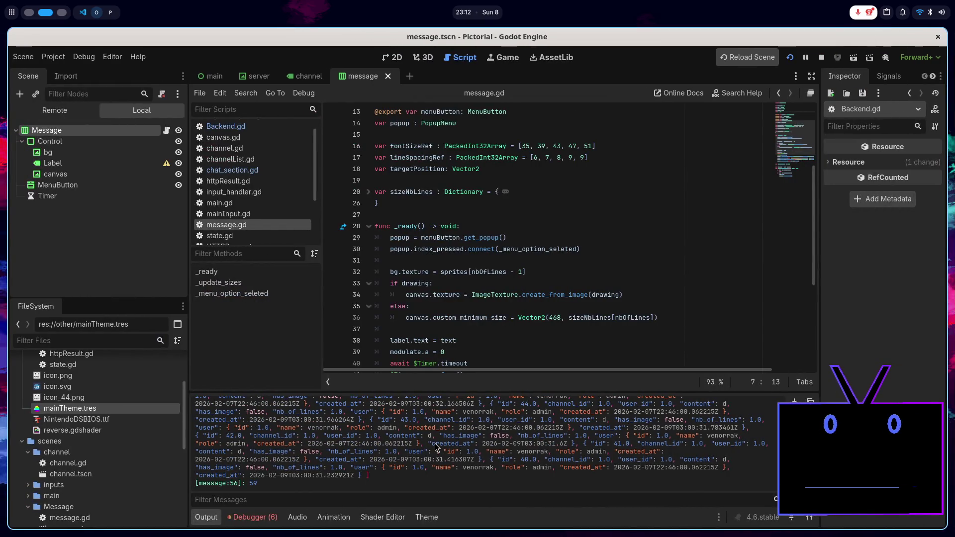
left_click(266, 517)
left_click(291, 398)
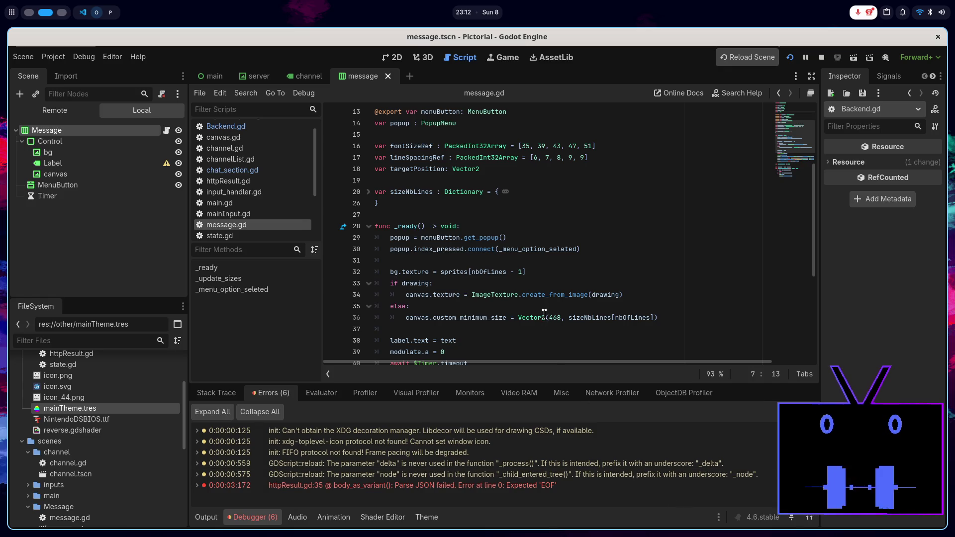
scroll(544, 314, "down", 5)
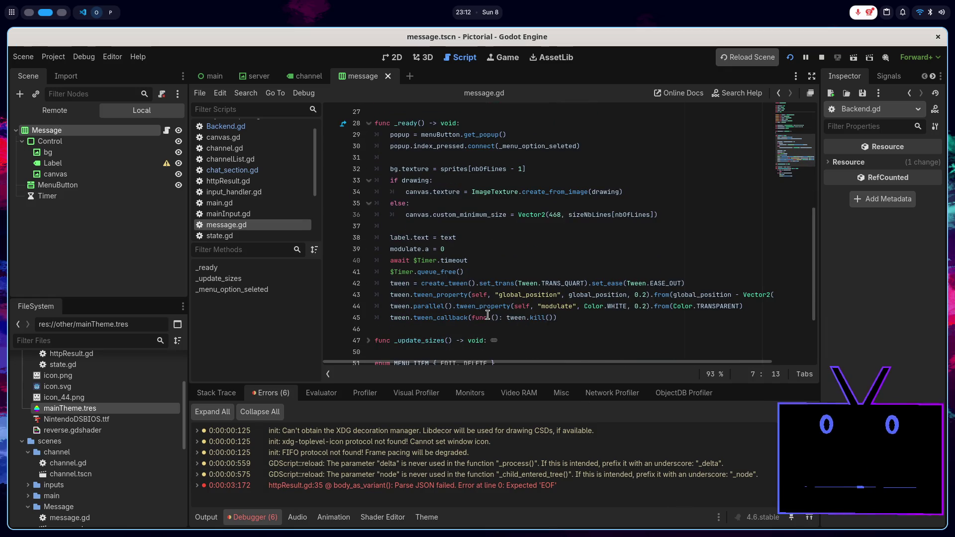
left_click(217, 516)
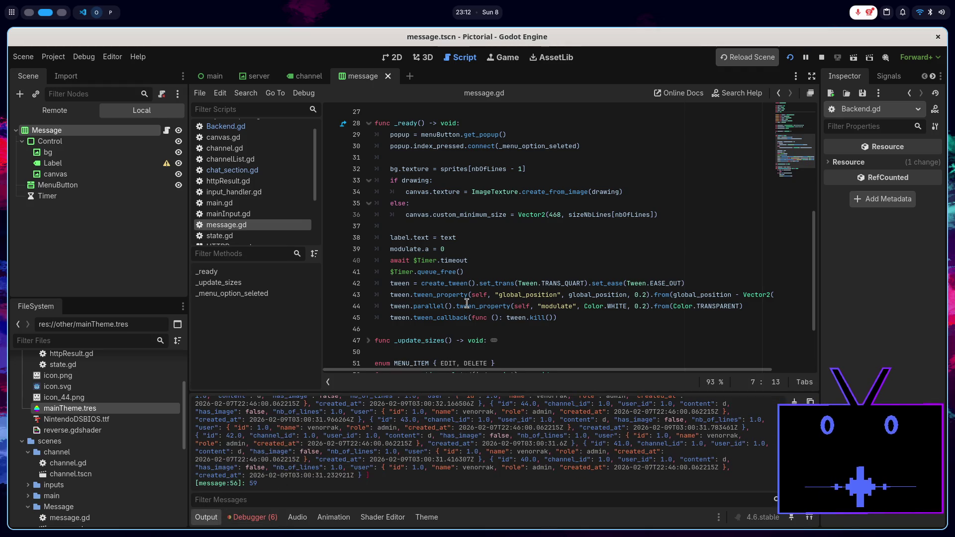
scroll(461, 310, "down", 2)
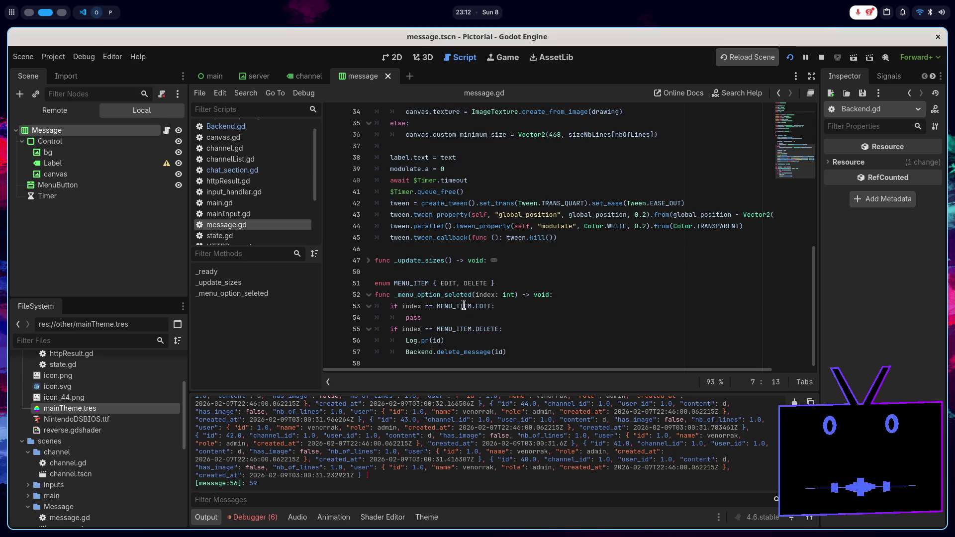
key("alt+Tab")
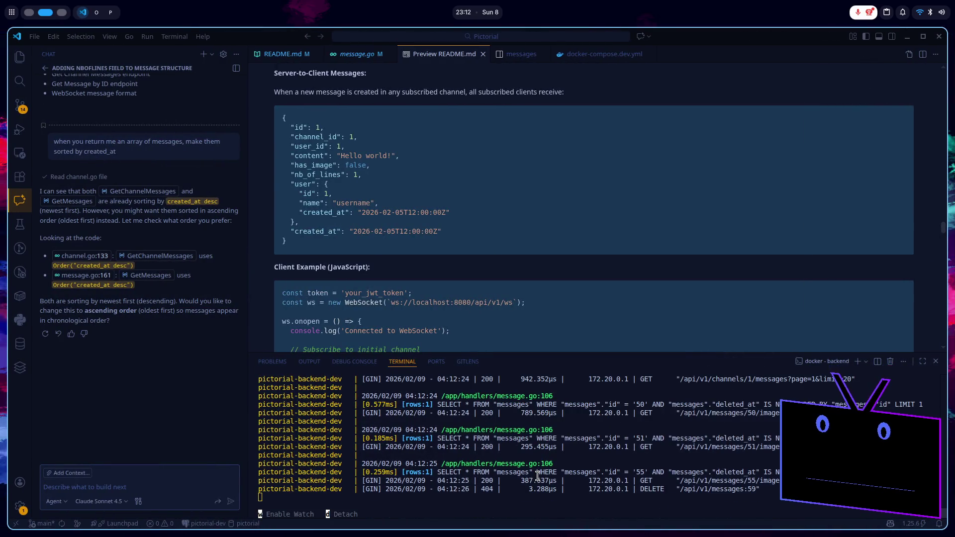
Step: Scroll the docker backend log showing DELETE for message 59 returning 404, then go back to Godot
scroll(537, 476, "up", 10)
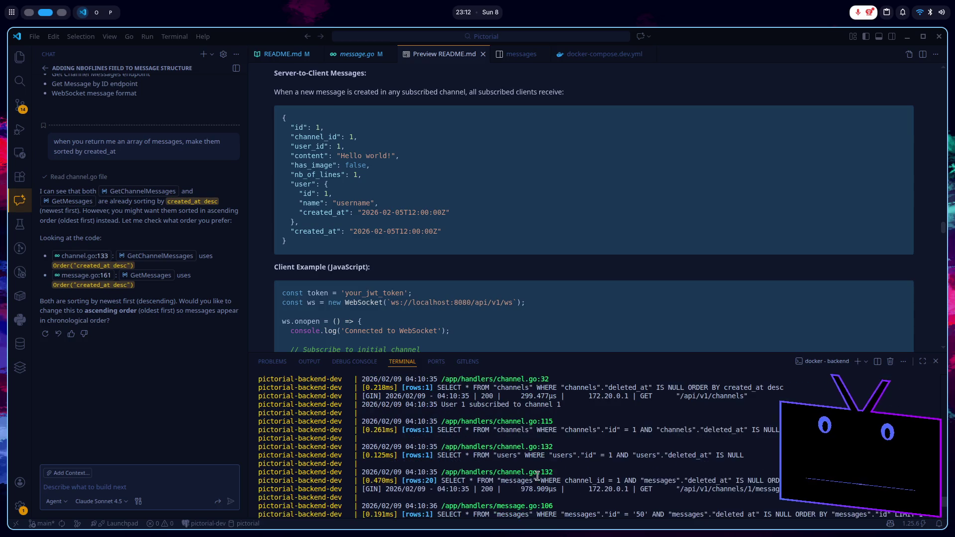
scroll(537, 475, "down", 10)
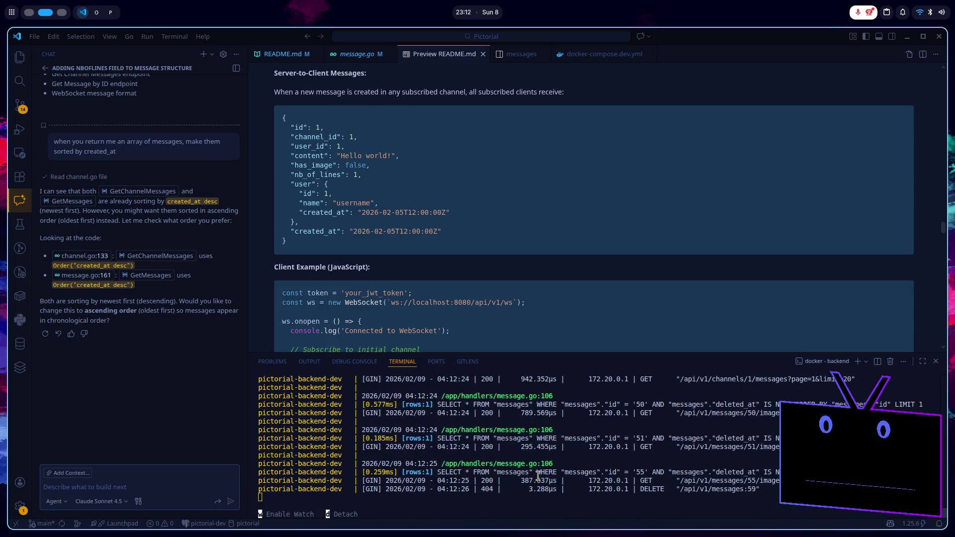
key("alt+Tab")
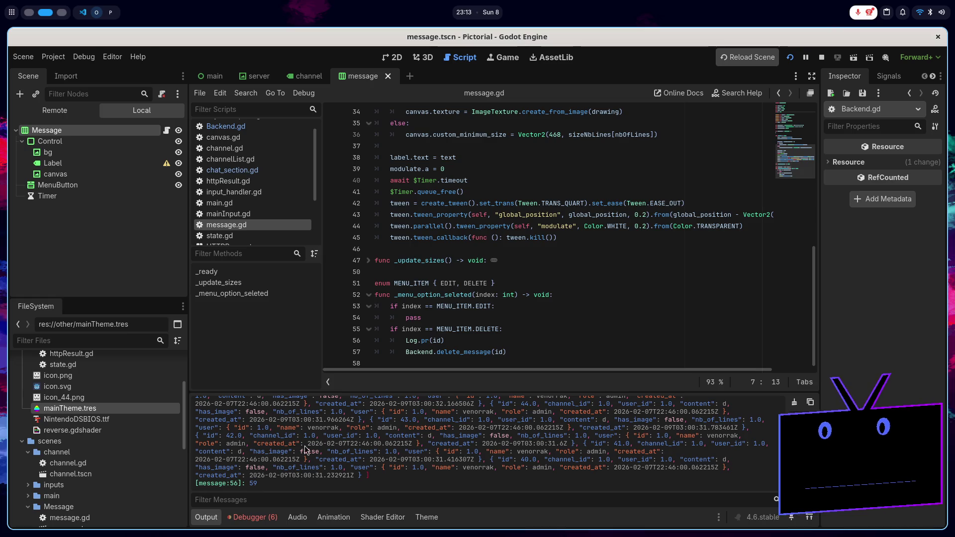
Step: Place the caret at the end of Backend.delete_message(id) on line 57, then switch to VS Code
left_click(510, 343)
left_click(517, 350)
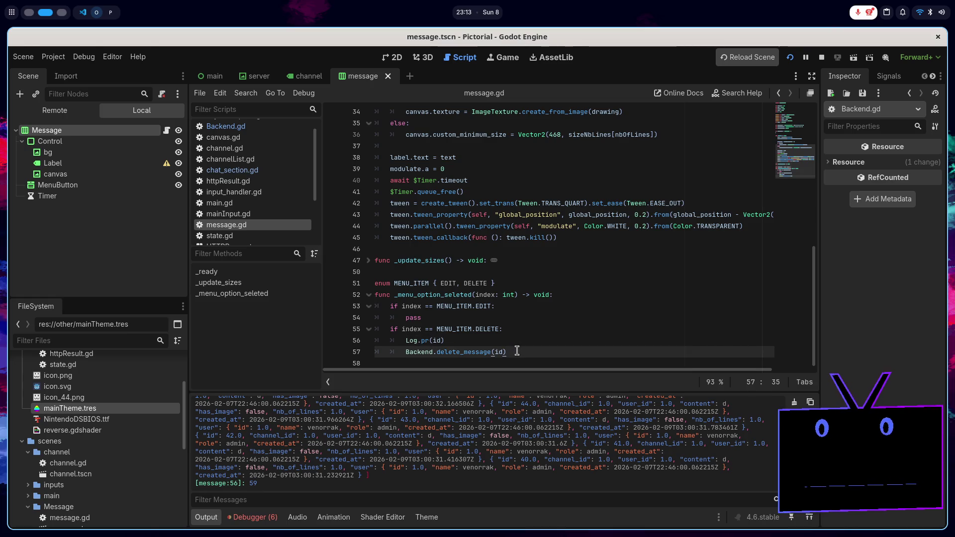
key("alt+Tab")
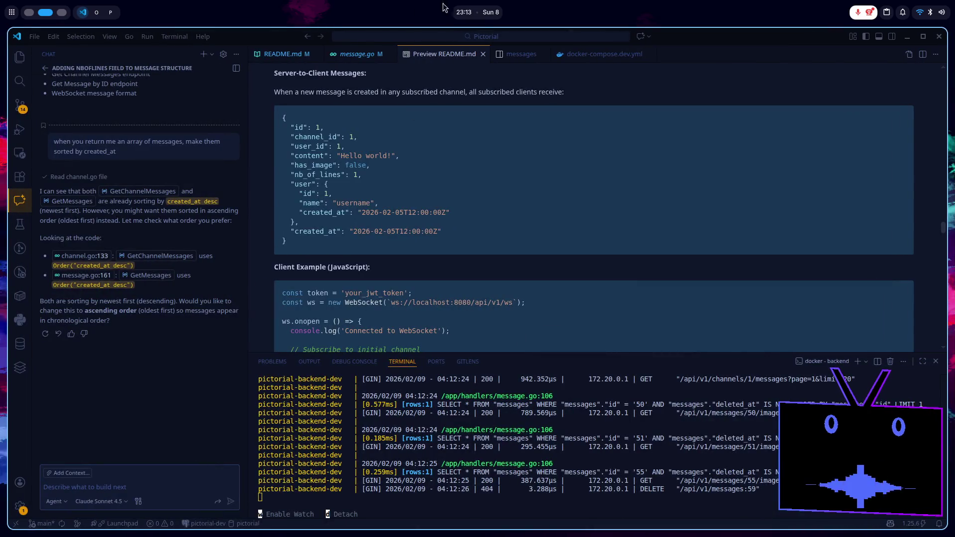
Step: Refresh the messages table and confirm message 59 'tst' still has deleted_at NULL
key("ctrl+Page_Down")
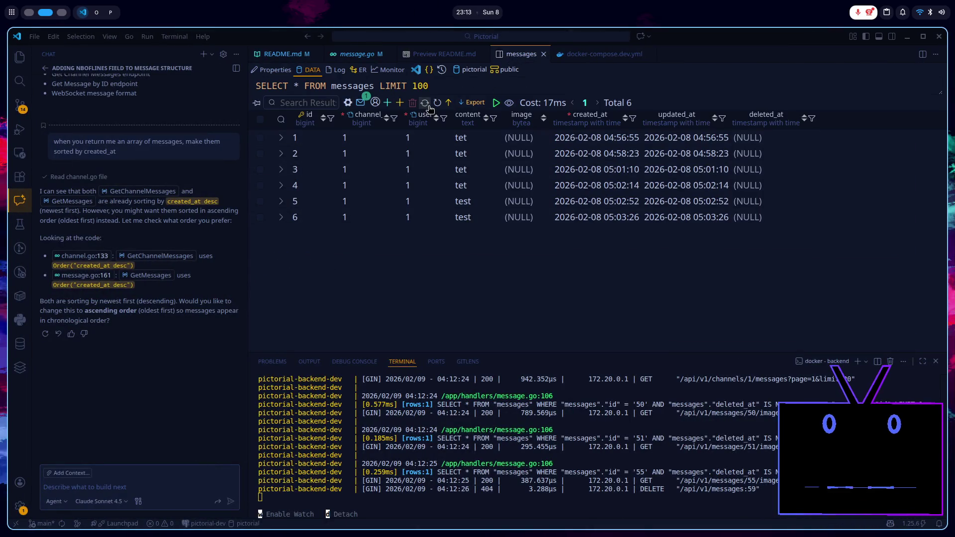
left_click(425, 103)
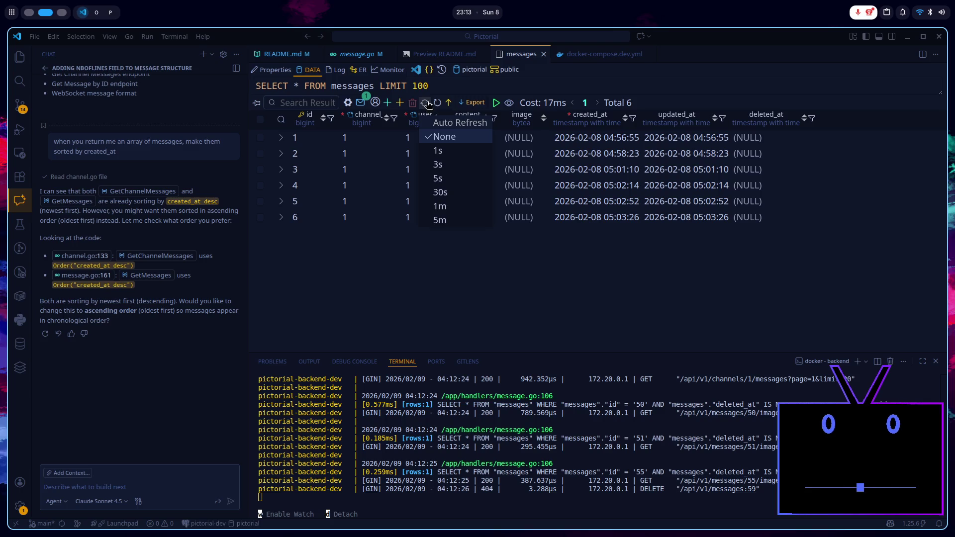
left_click(437, 103)
scroll(463, 239, "down", 15)
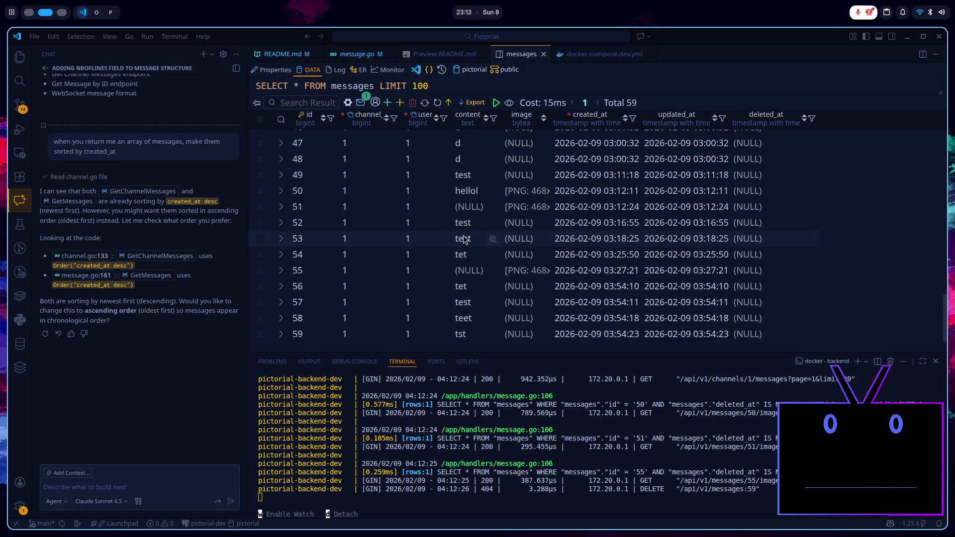
key("alt+Tab")
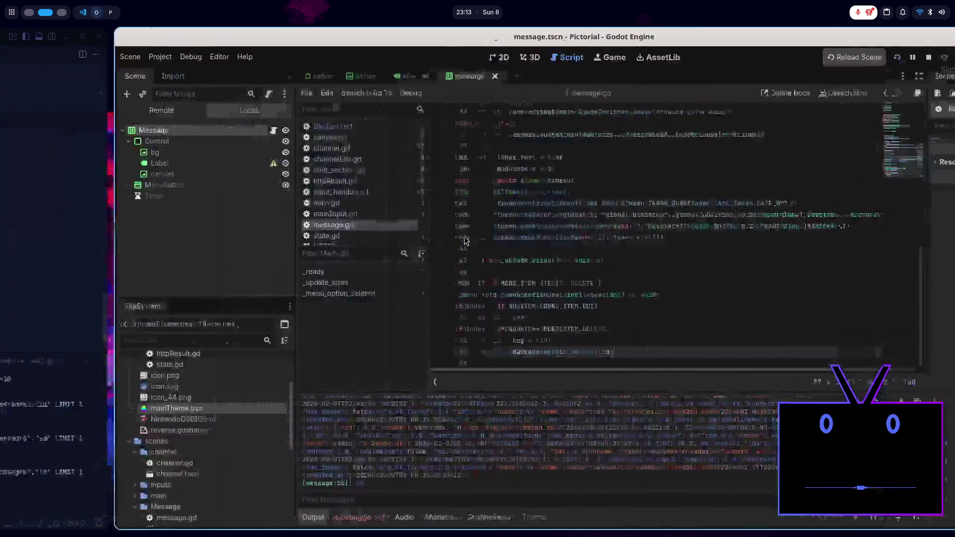
key("alt+Tab")
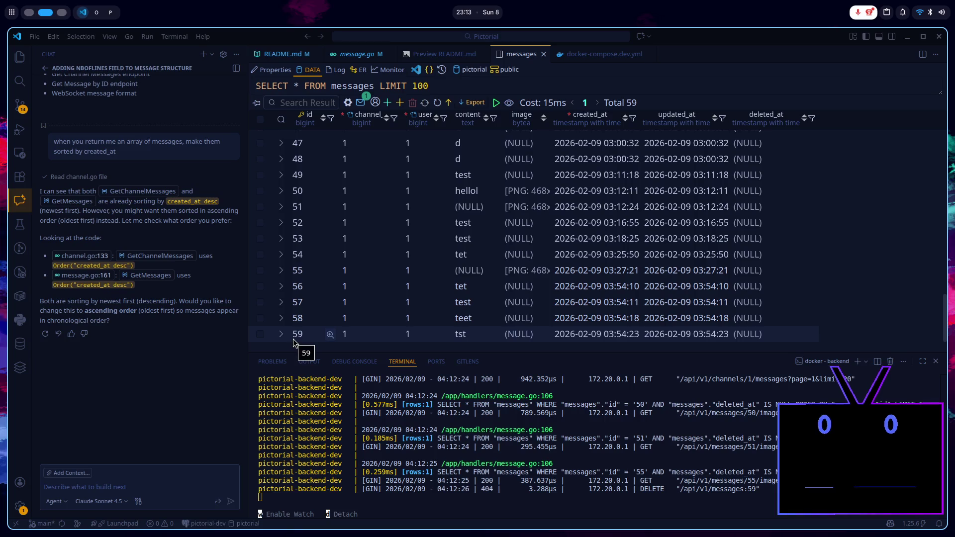
Step: Change line 189's URL from '/api/v1/messages:' to '/api/v1/messages/' and stop the running project
key("alt+Tab")
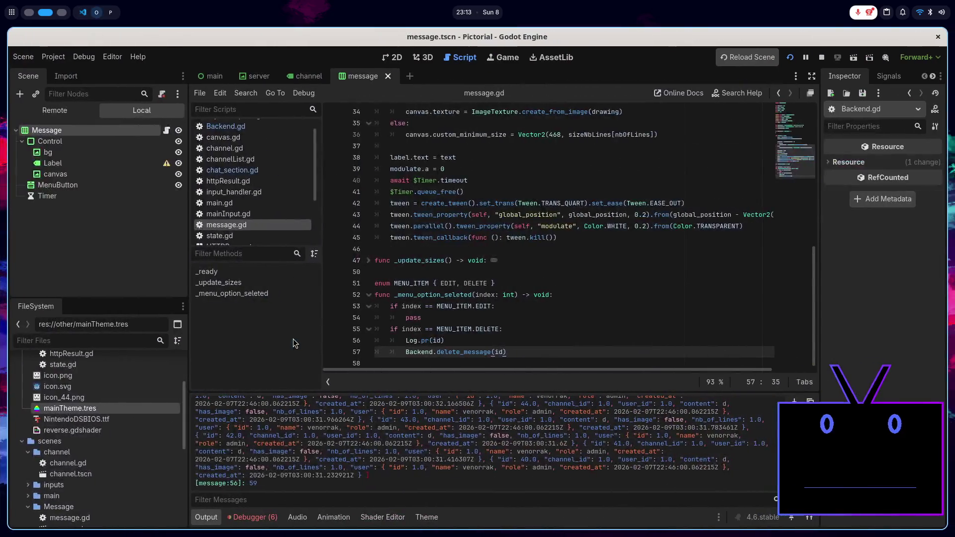
left_click(253, 127)
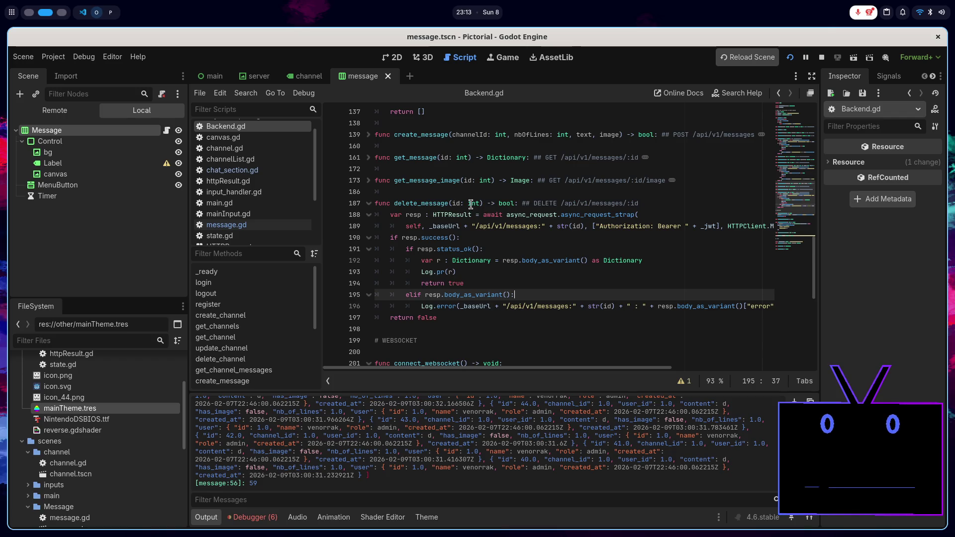
double_click(455, 203)
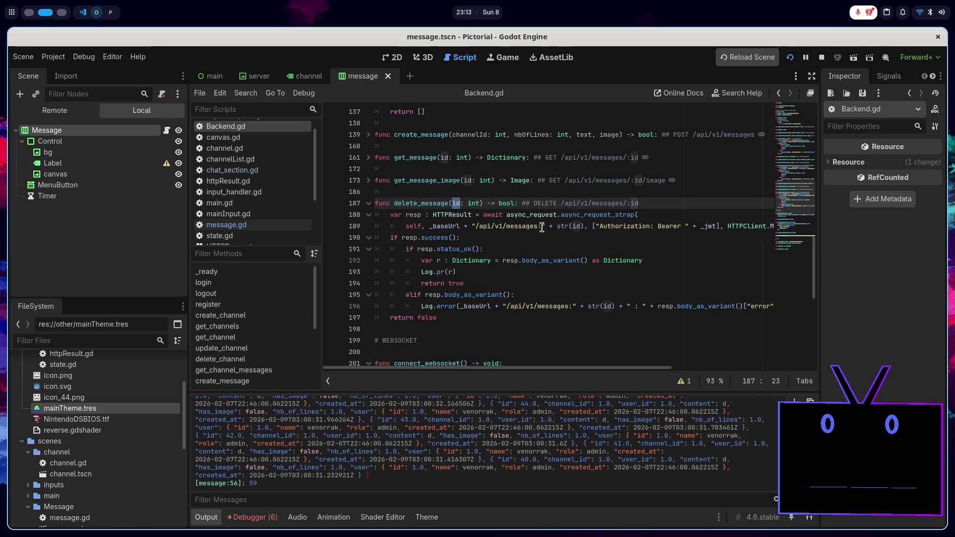
left_click(542, 226)
key("BackSpace")
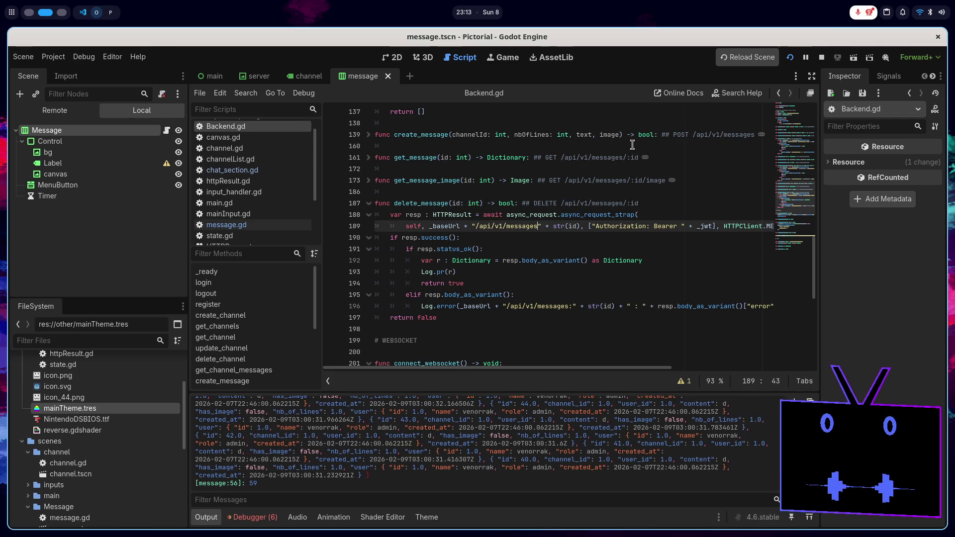
type("/")
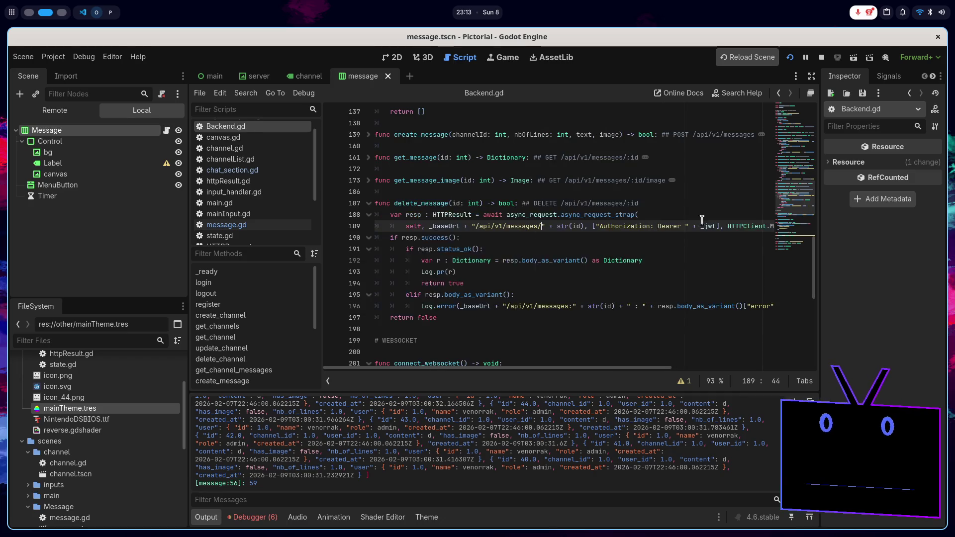
left_click(823, 58)
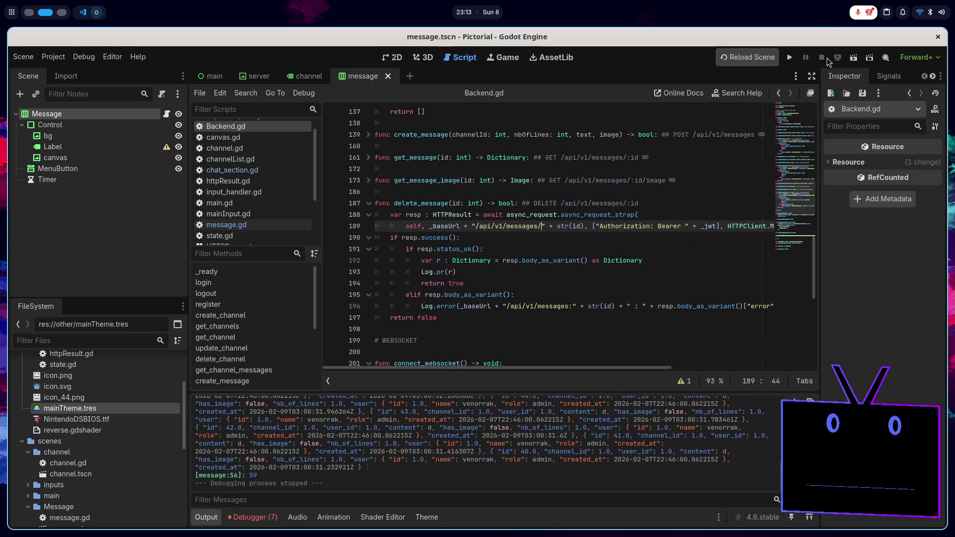
Step: Rerun the game, delete and confirm the tst message, then reopen message.gd
left_click(789, 59)
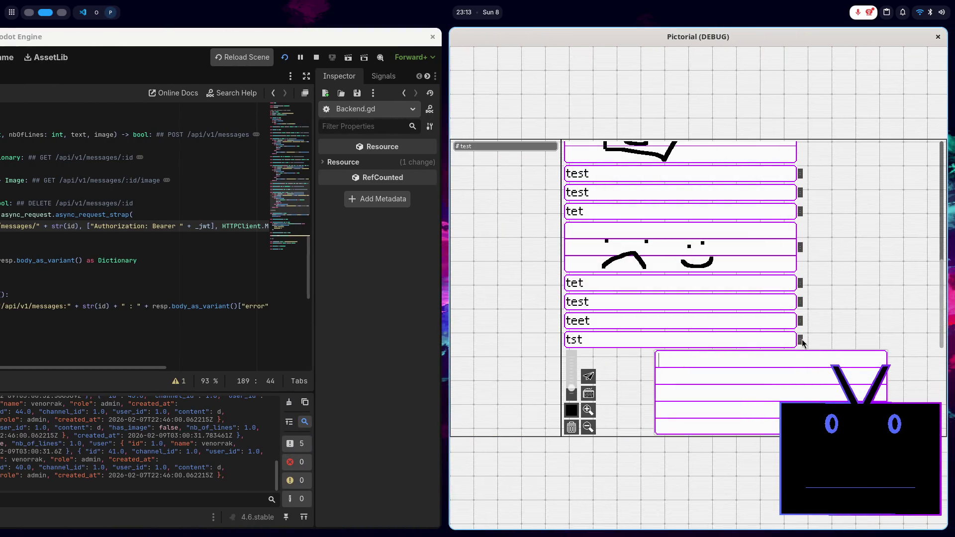
left_click(800, 341)
left_click(816, 359)
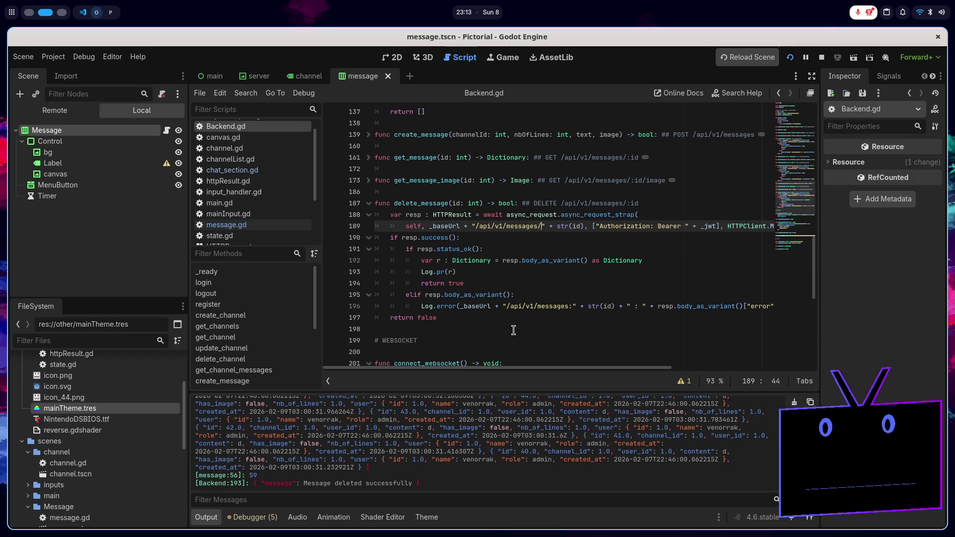
left_click(279, 225)
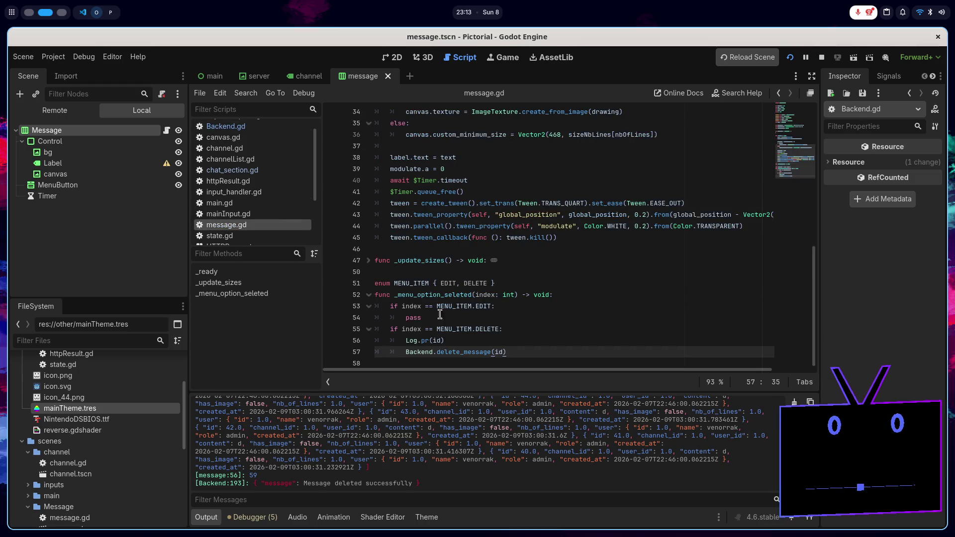
Step: Replace the Log.pr(id) debug line with queue_free() after Backend.delete_message(id), then stop the project
key("Up")
key("ctrl+shift+k")
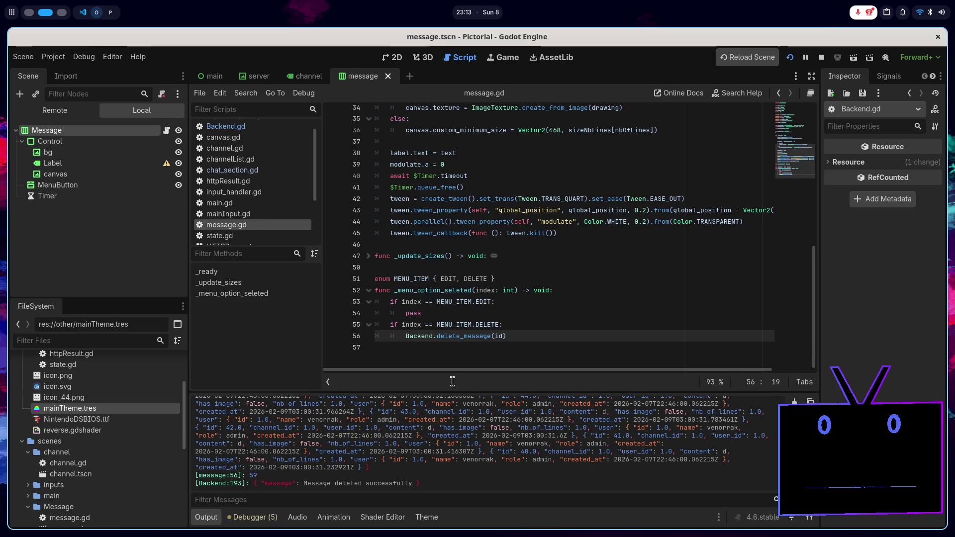
left_click(520, 326)
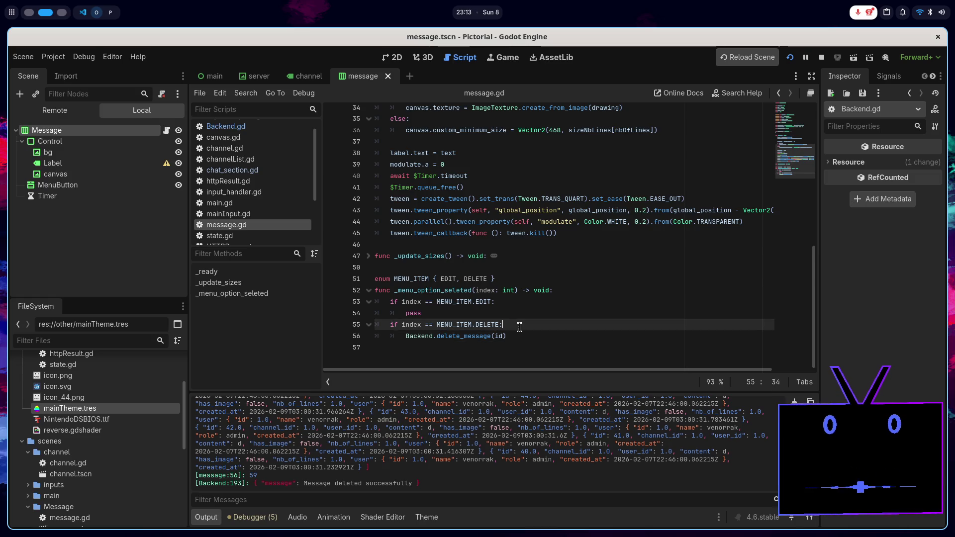
key("Down")
key("Left")
key("Return")
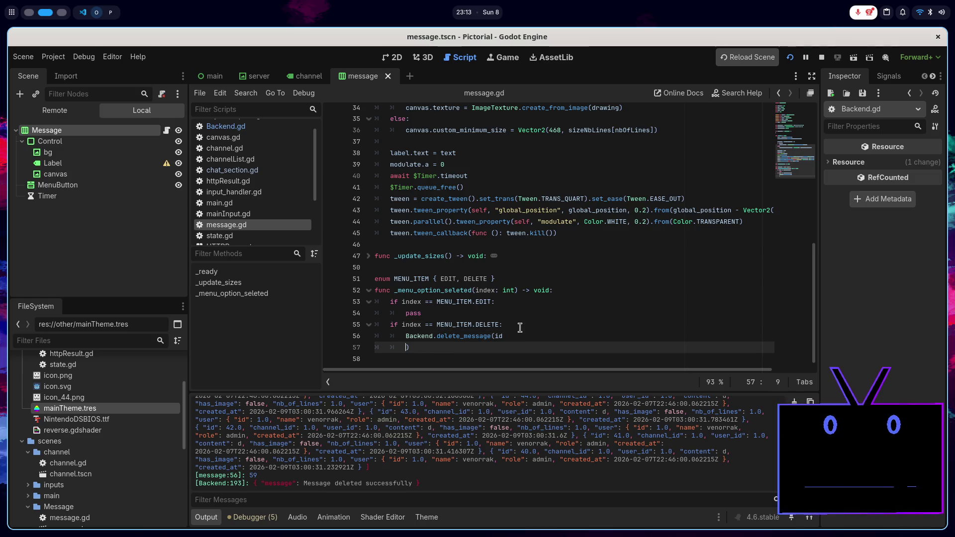
key("BackSpace")
key("End")
key("Return")
type("qu")
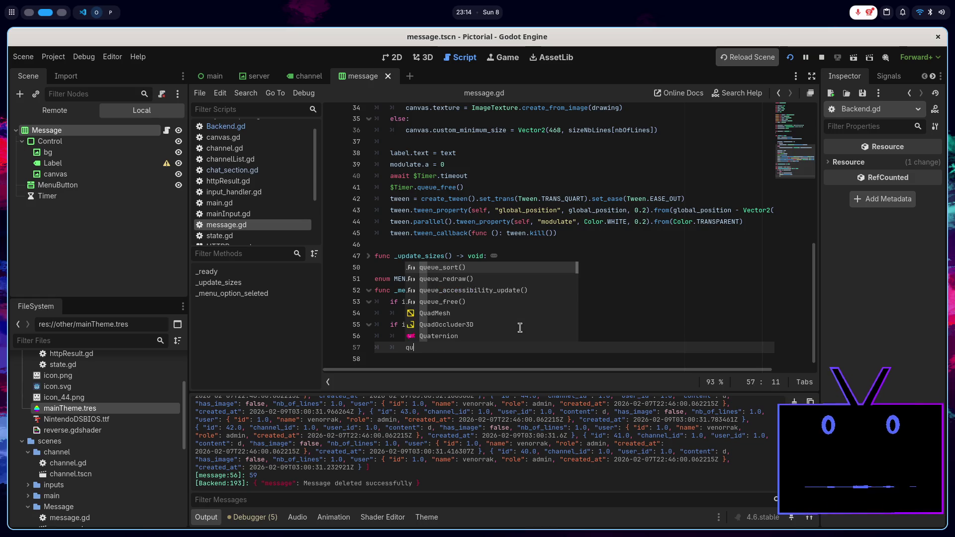
key("Down")
key("Down")
key("Down")
key("Return")
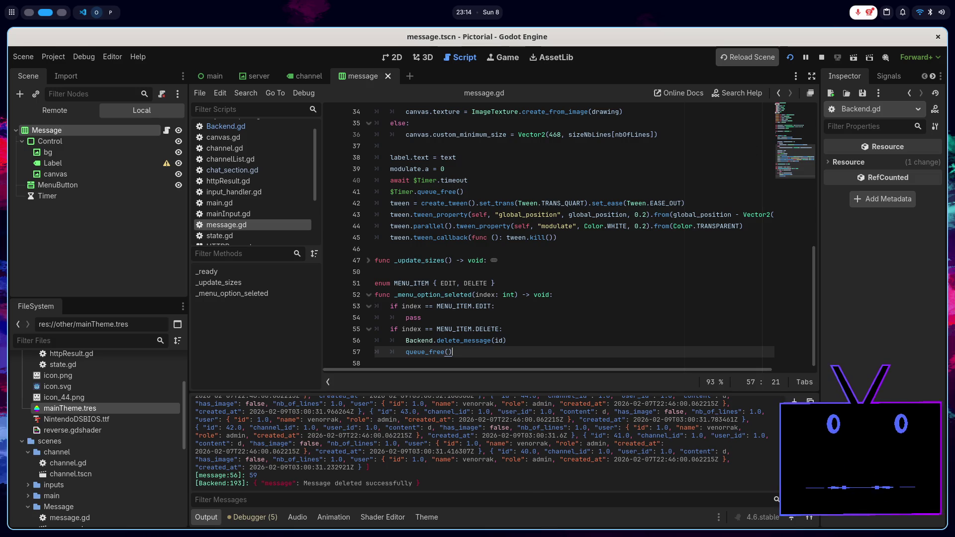
left_click(822, 56)
Step: Run the chat client, delete the 'teet' and 'tet' messages, then close the game window
left_click(789, 57)
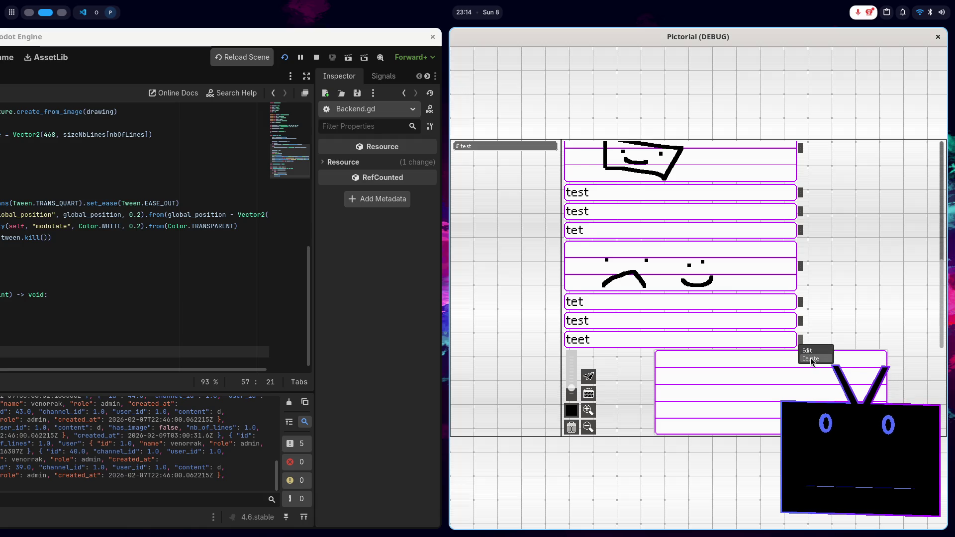
left_click(811, 359)
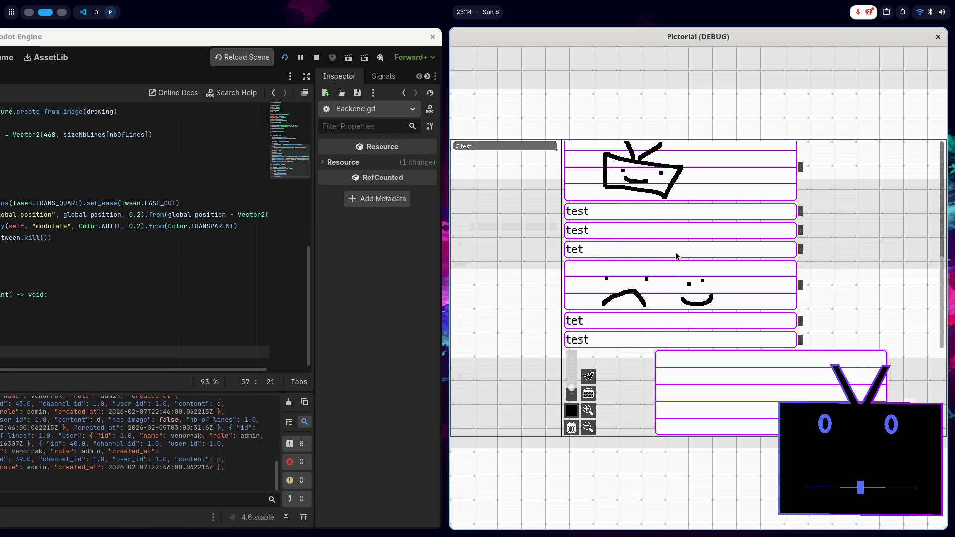
left_click(800, 249)
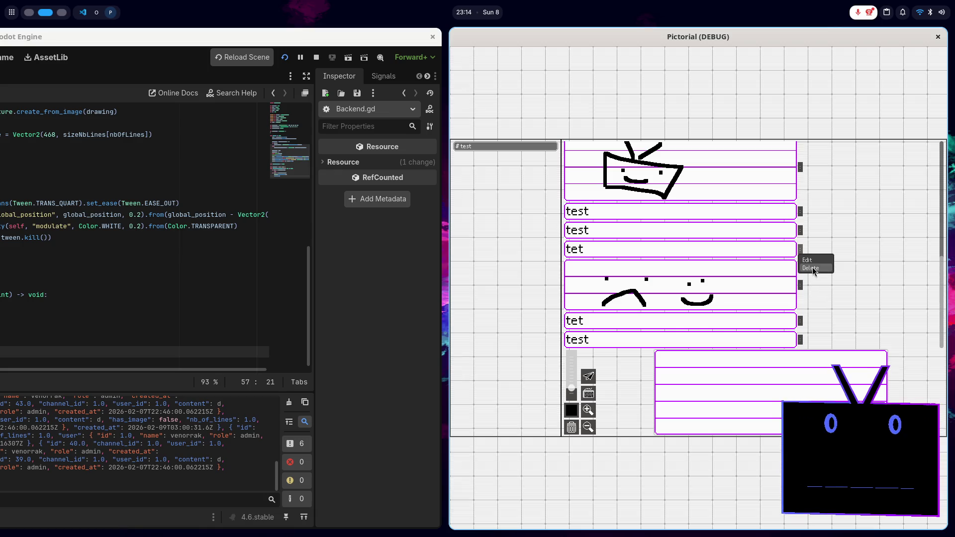
left_click(812, 269)
key("F8")
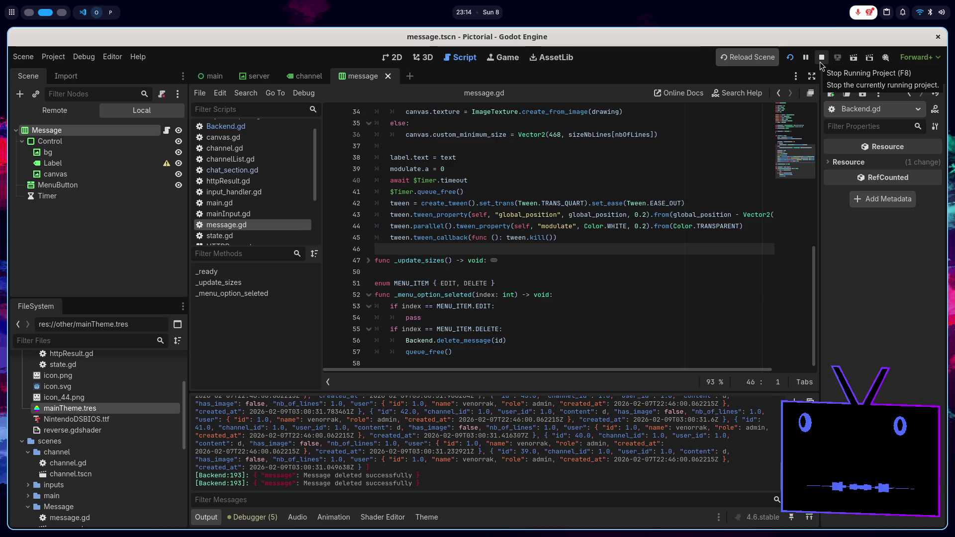
Step: Stop the project and declare 'var role : String' after _jwt in Backend.gd
left_click(820, 63)
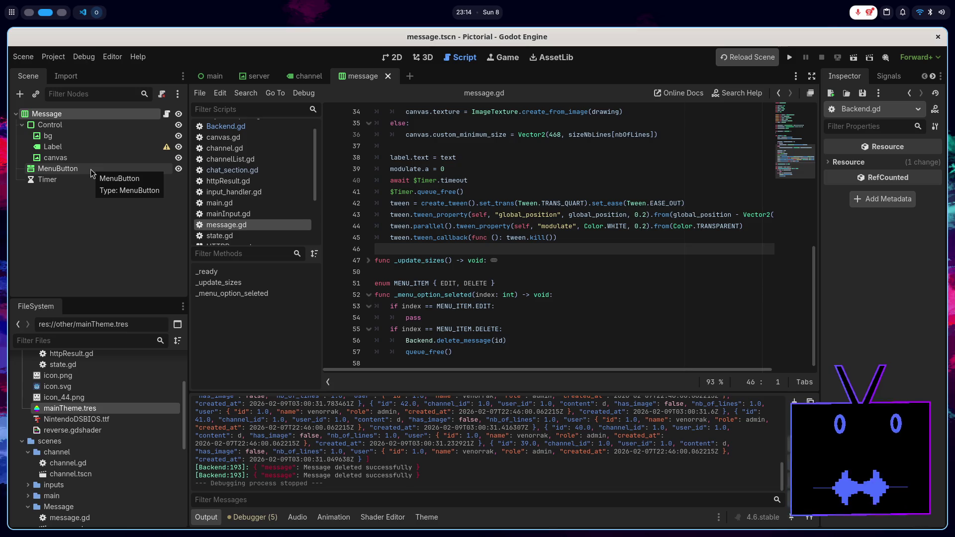
left_click(238, 127)
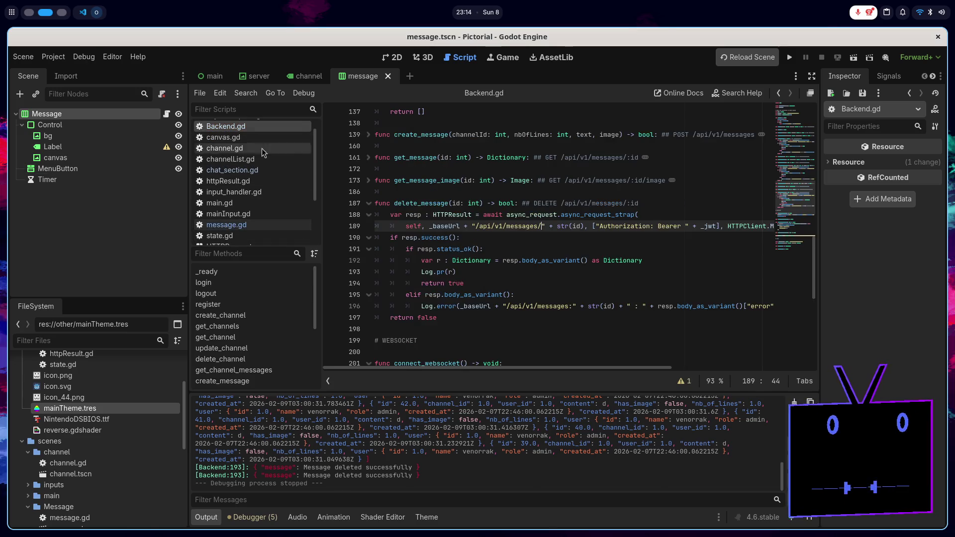
scroll(436, 269, "up", 15)
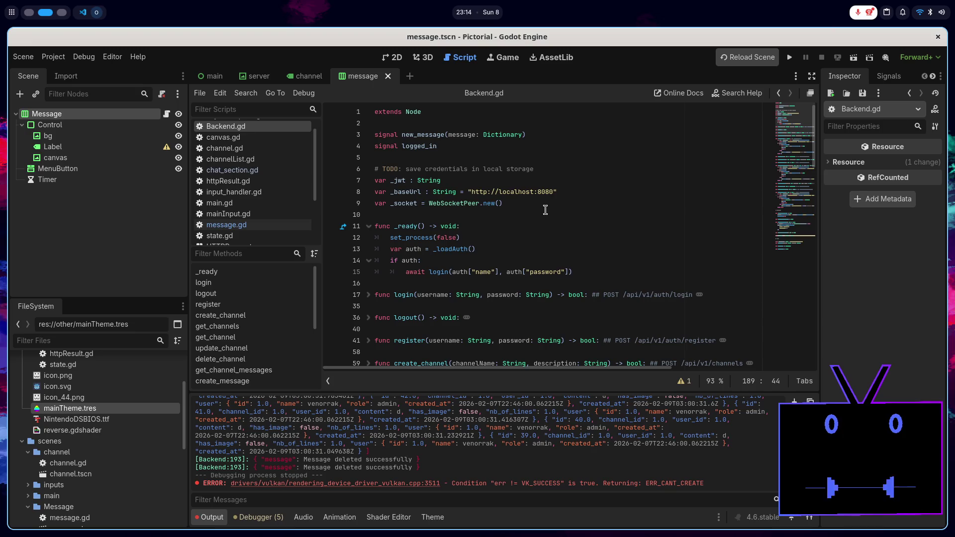
left_click(556, 180)
key("Return")
type("var")
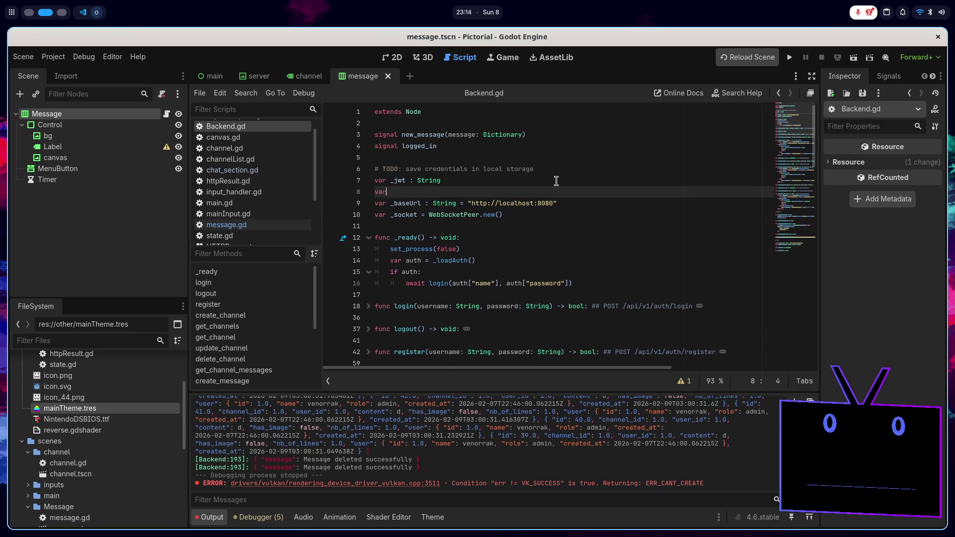
type(" role : String")
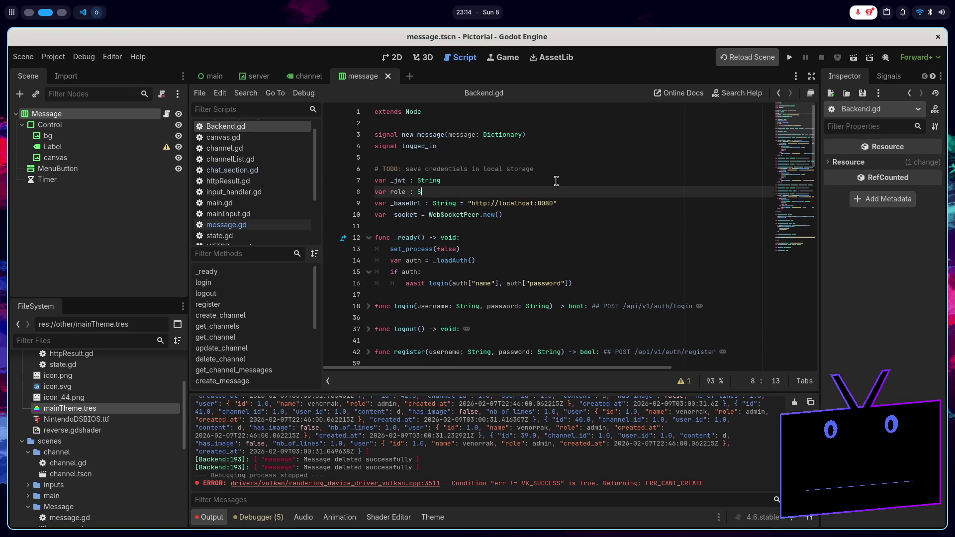
Step: Expand login() and start a 'role = r[' assignment below the token line
double_click(397, 192)
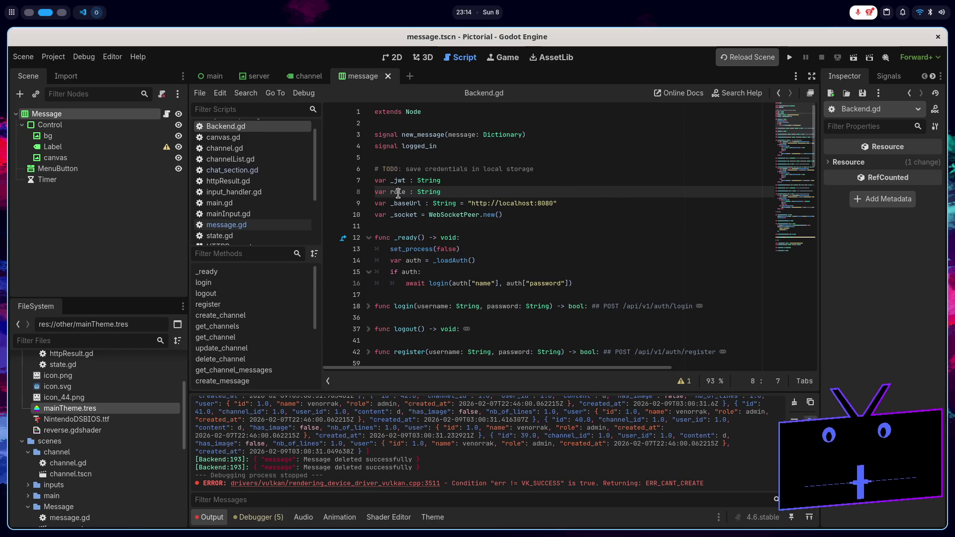
scroll(485, 368, "right", 5)
scroll(509, 368, "left", 5)
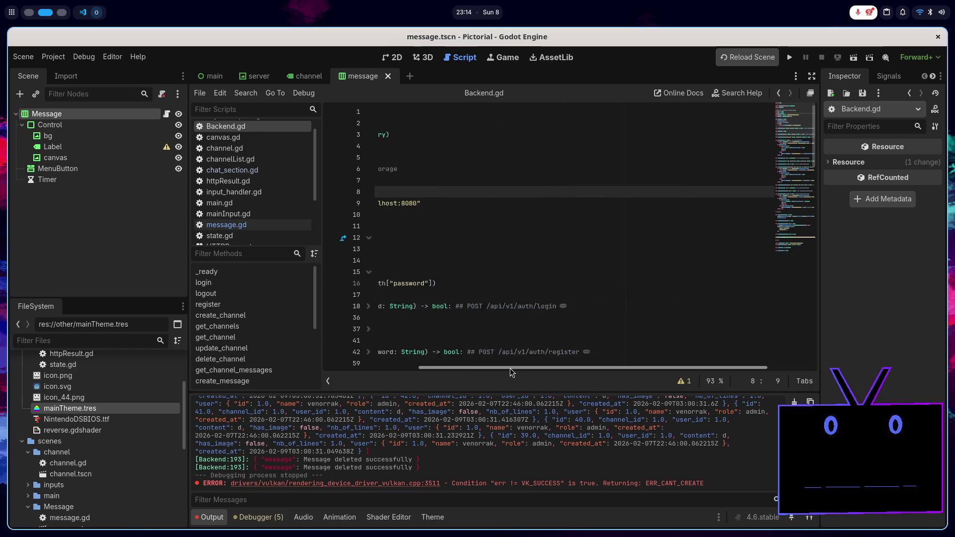
scroll(448, 249, "down", 5)
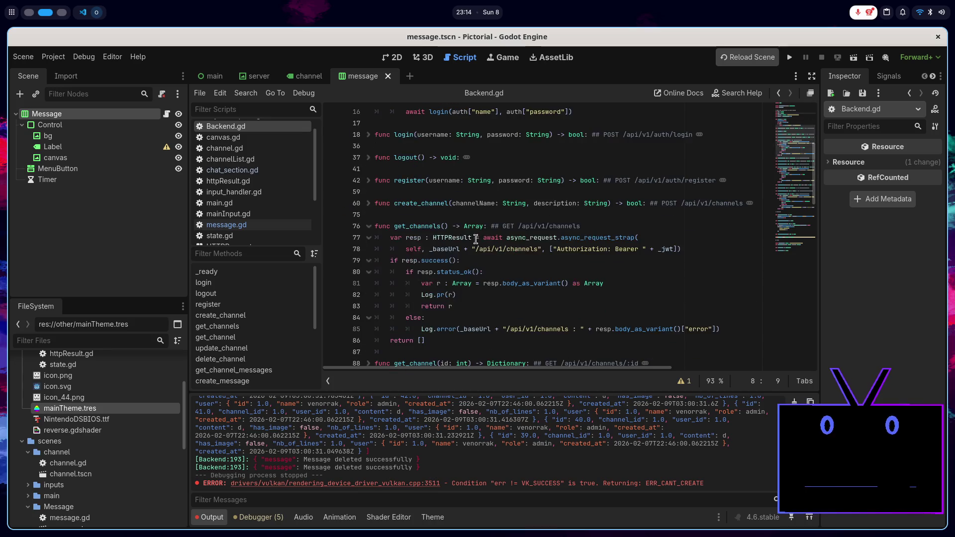
left_click(370, 137)
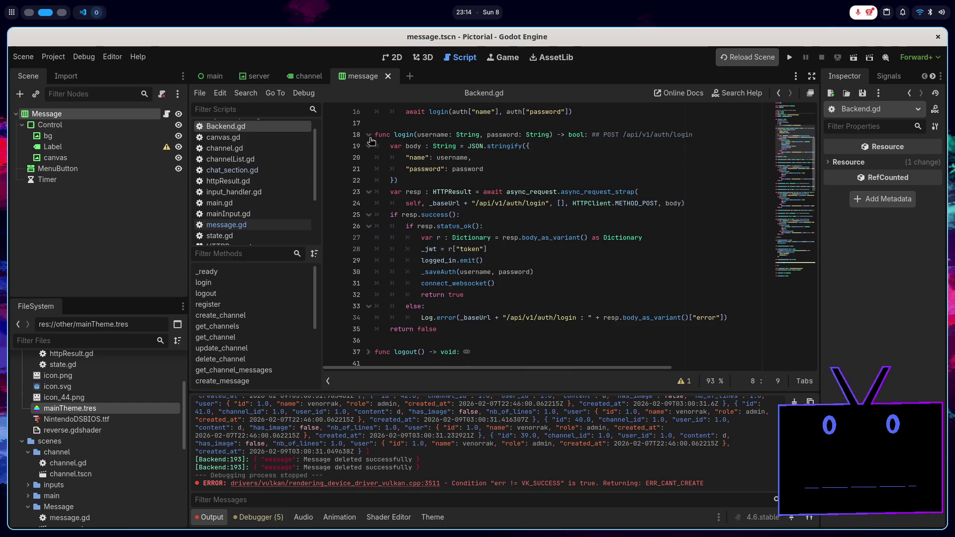
left_click(502, 248)
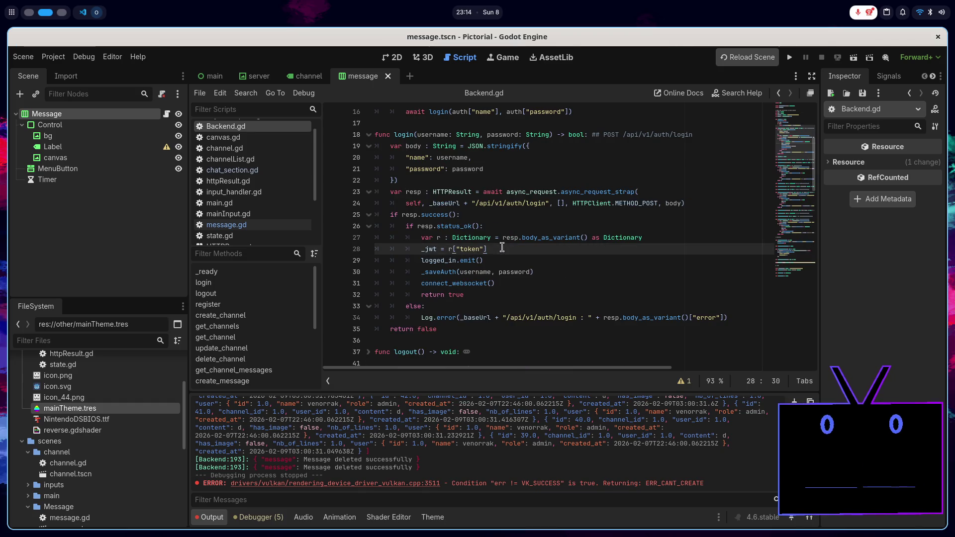
key("Return")
type("role")
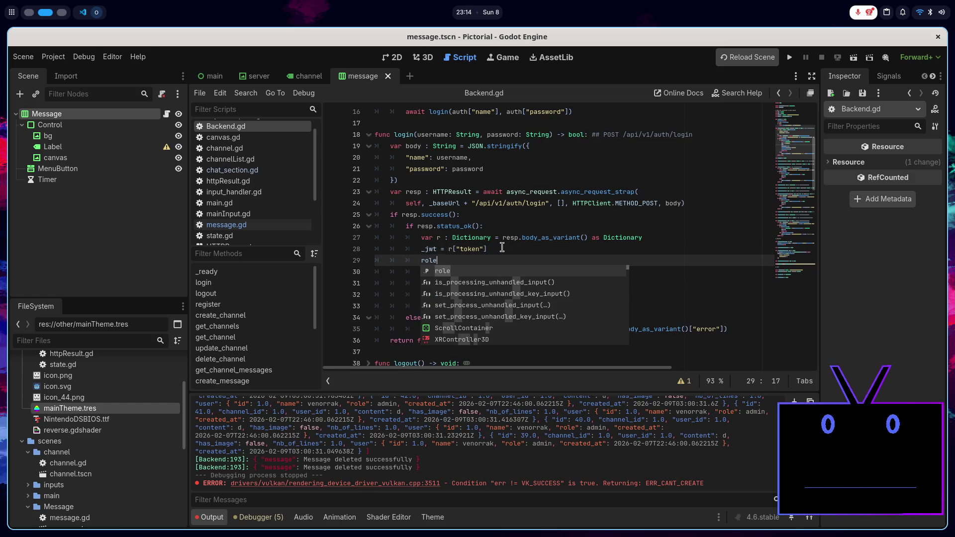
key("Escape")
type(" = r[")
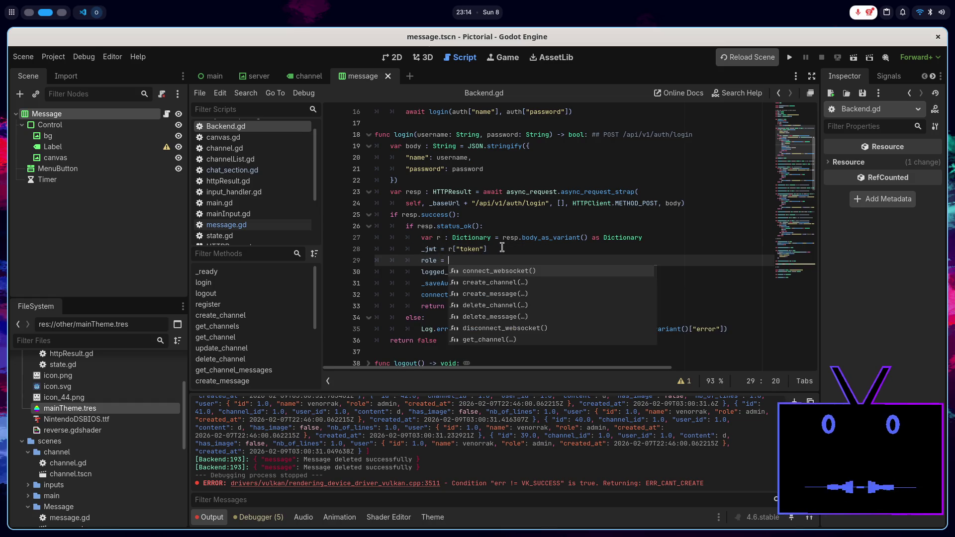
key("alt+Tab")
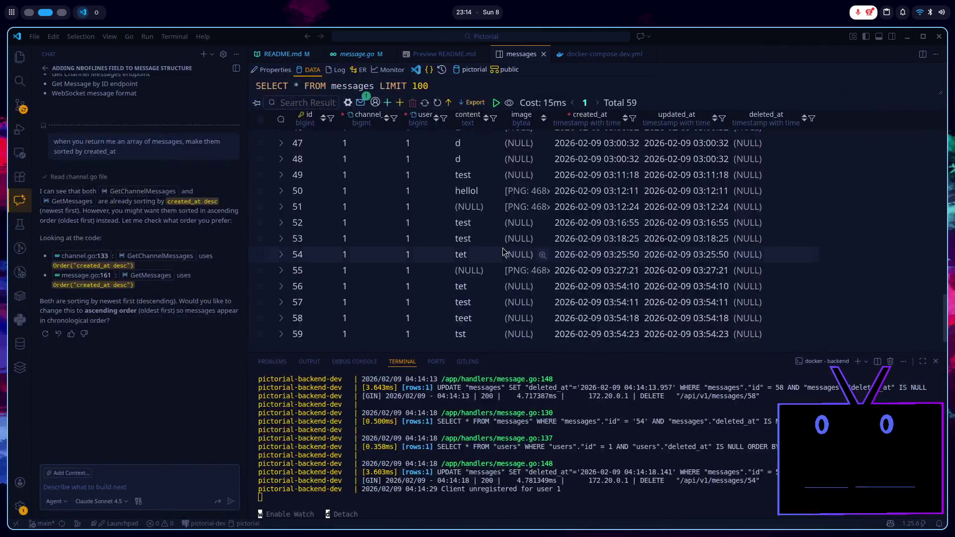
Step: Open the README.md preview in VS Code and scroll to the Login endpoint's response with the user role
left_click(301, 55)
scroll(437, 271, "down", 1)
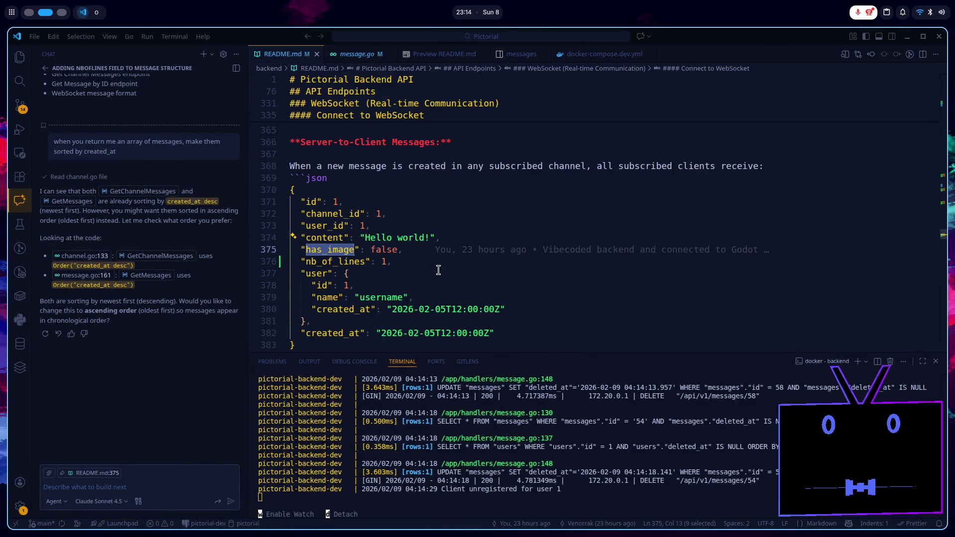
scroll(438, 274, "up", 15)
scroll(438, 274, "up", 5)
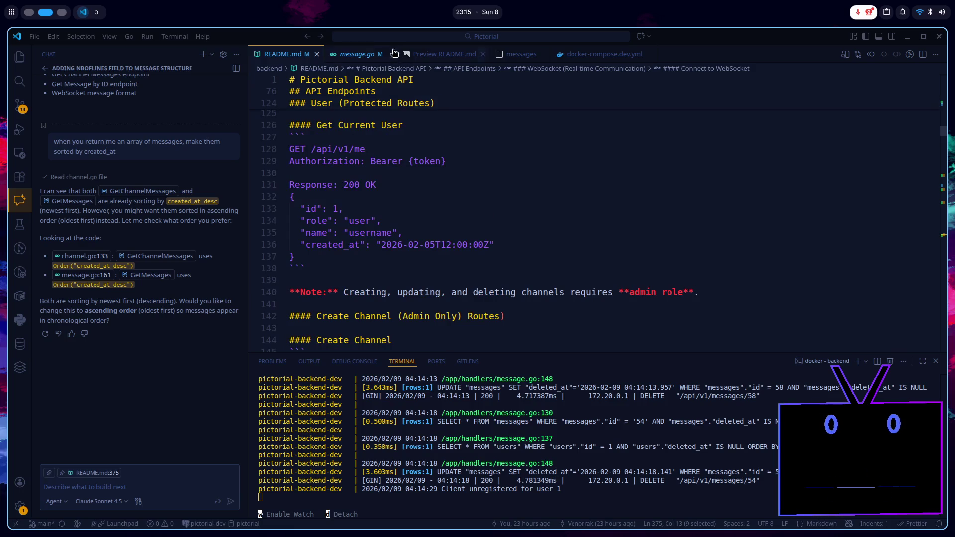
left_click(416, 55)
scroll(430, 263, "up", 15)
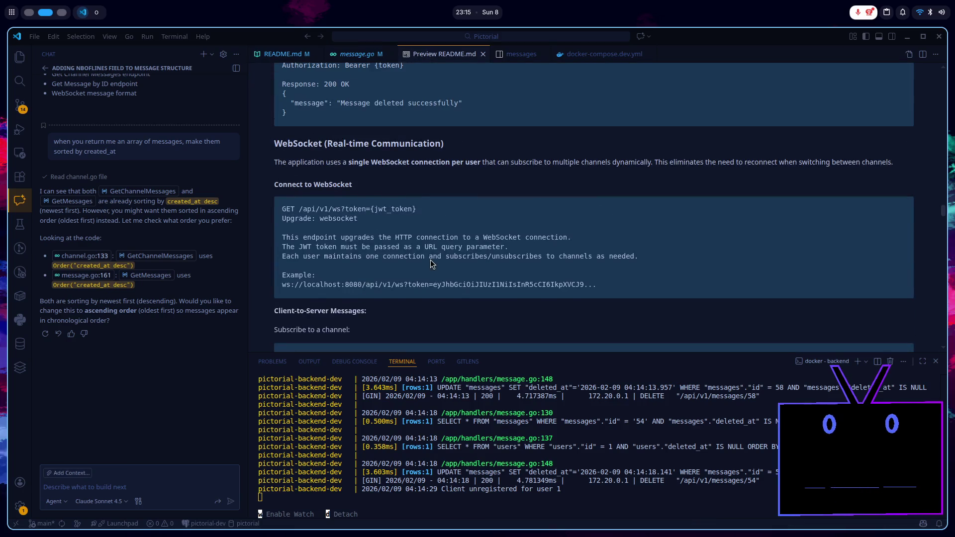
scroll(432, 264, "down", 15)
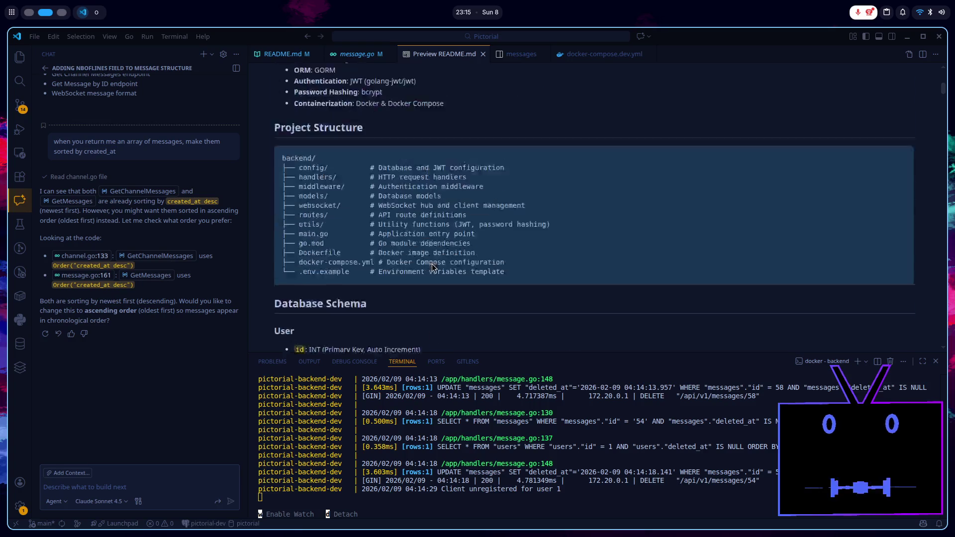
scroll(431, 264, "down", 4)
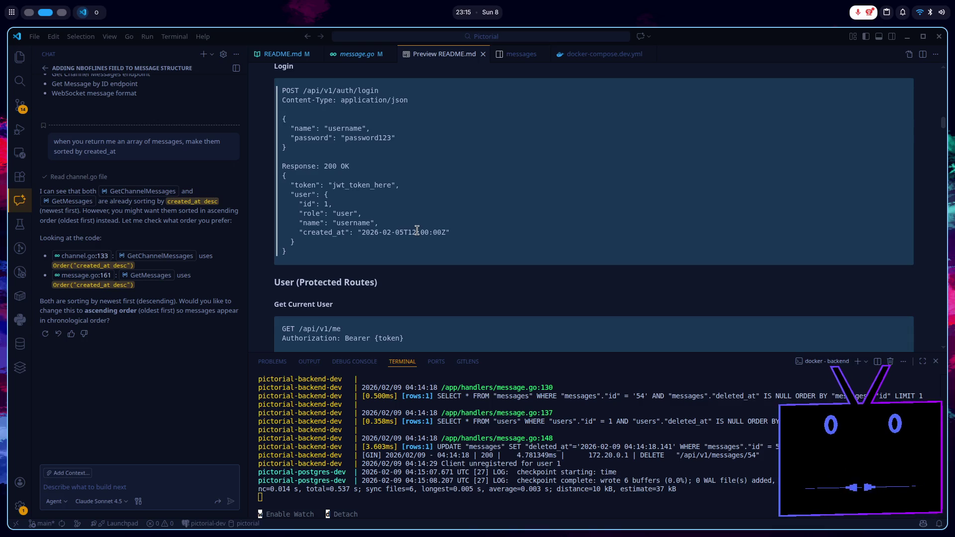
key("alt+Tab")
Step: Complete login's role assignment from r["user"] and save Backend.gd
type("user")
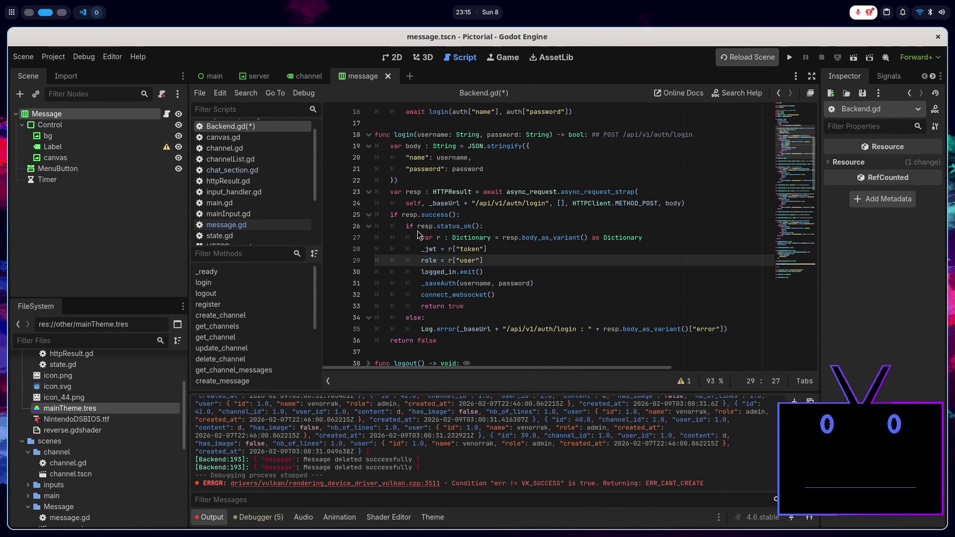
key("Down")
key("End")
key("Up")
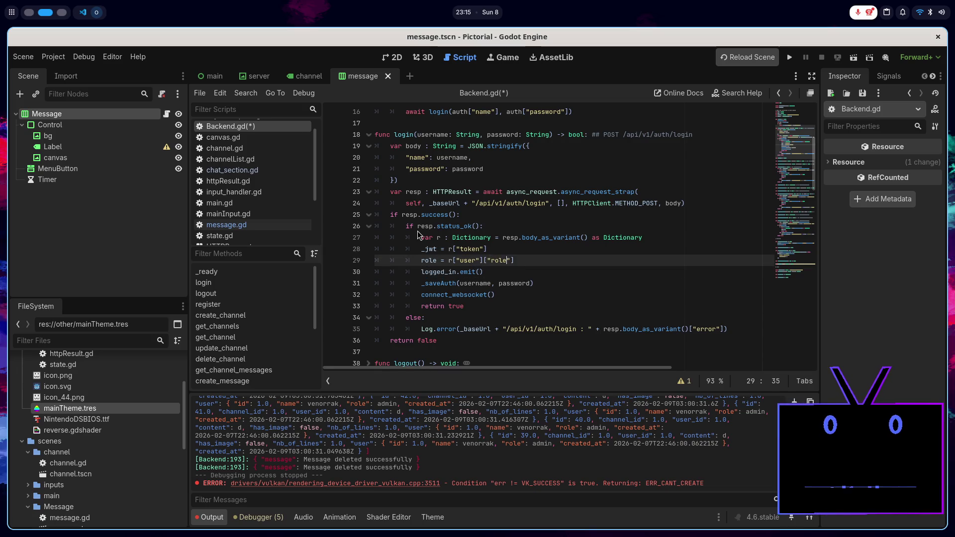
key("ctrl+s")
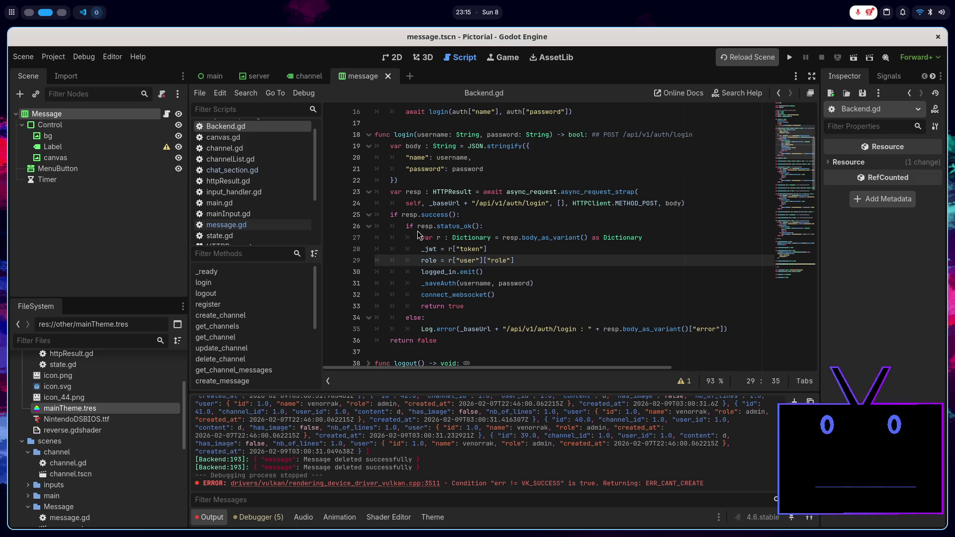
Step: Fold login and paste role = r["user"]["role"] below the token line in register
left_click(547, 258)
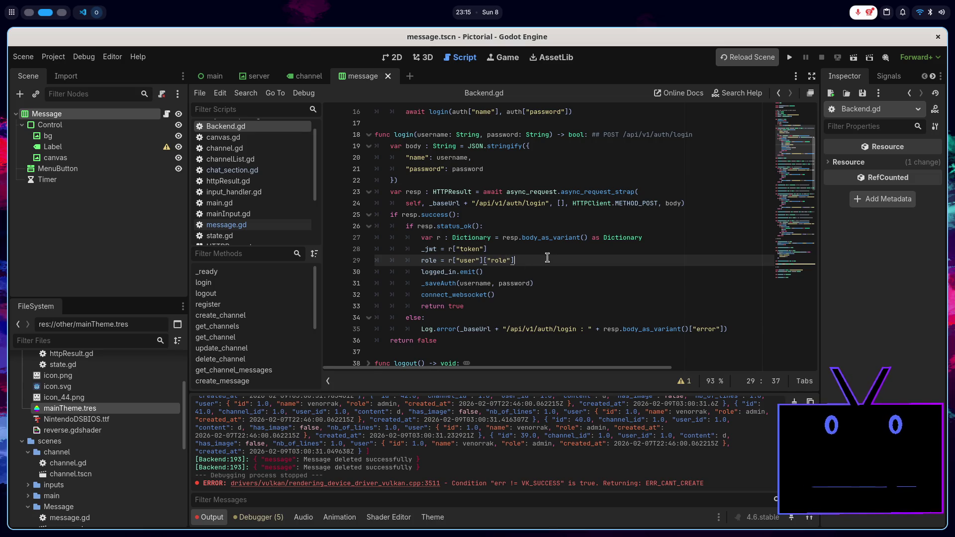
left_click(369, 135)
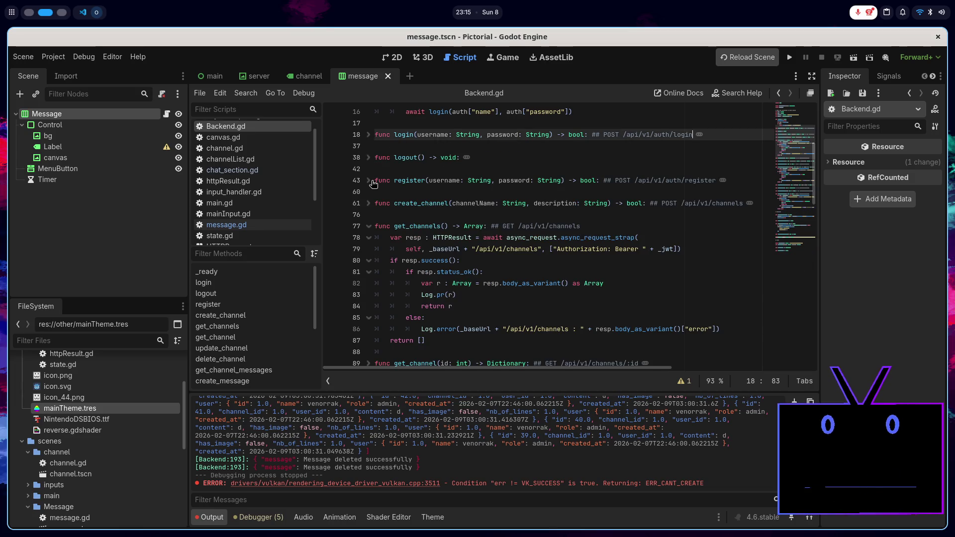
scroll(405, 209, "down", 1)
left_click(499, 259)
key("Return")
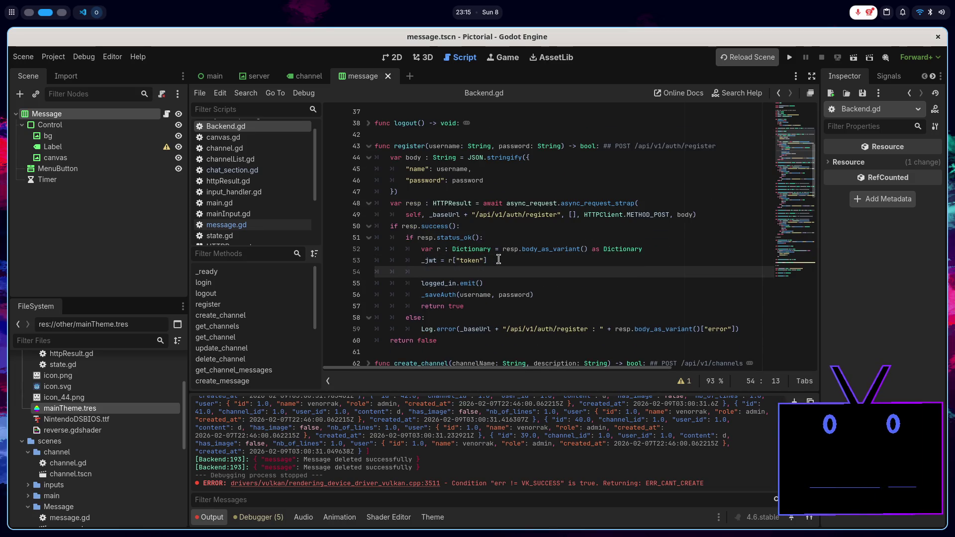
type("role = r[\"user\"][\"role\"]")
key("BackSpace")
key("BackSpace")
key("BackSpace")
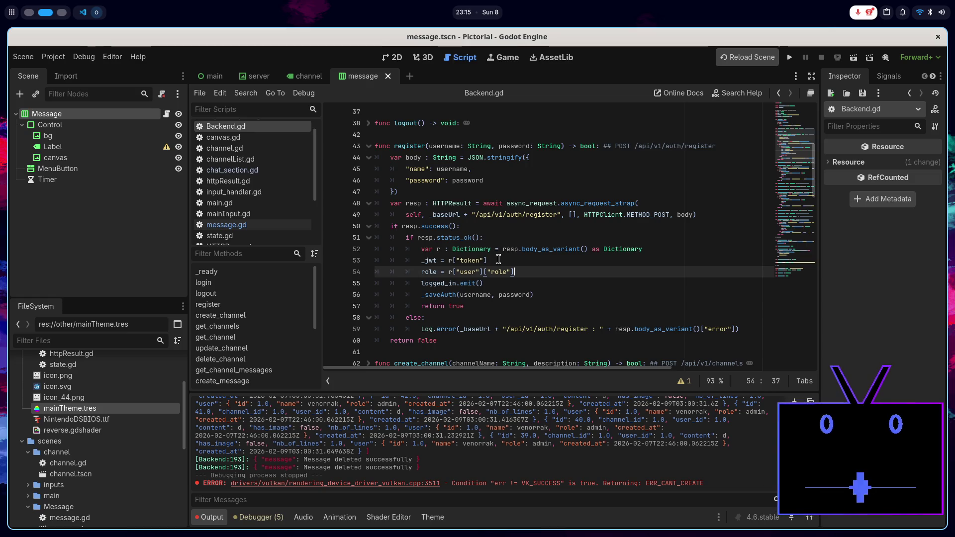
Step: Fold the register, get_channels, get_channel_messages, delete_message and _process functions in Backend.gd
scroll(436, 246, "up", 4)
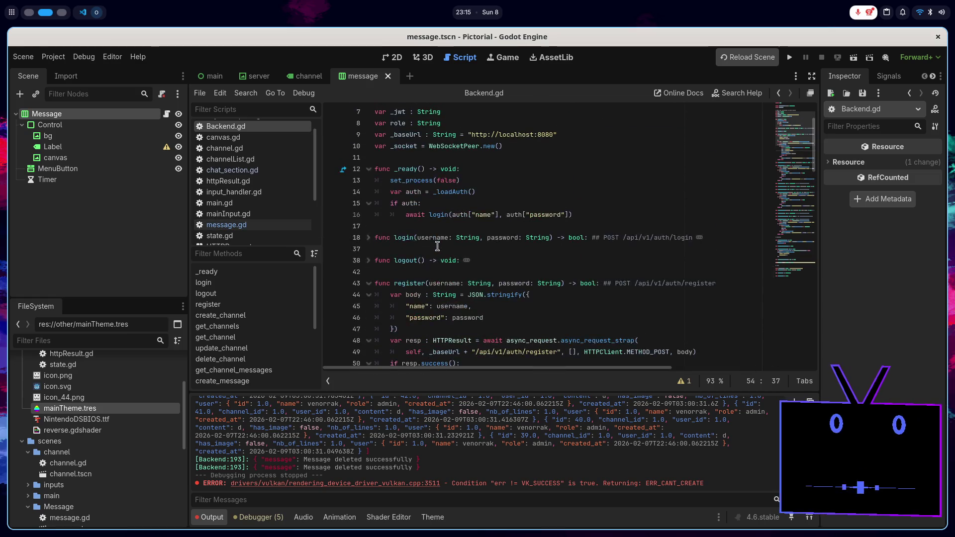
scroll(437, 246, "up", 2)
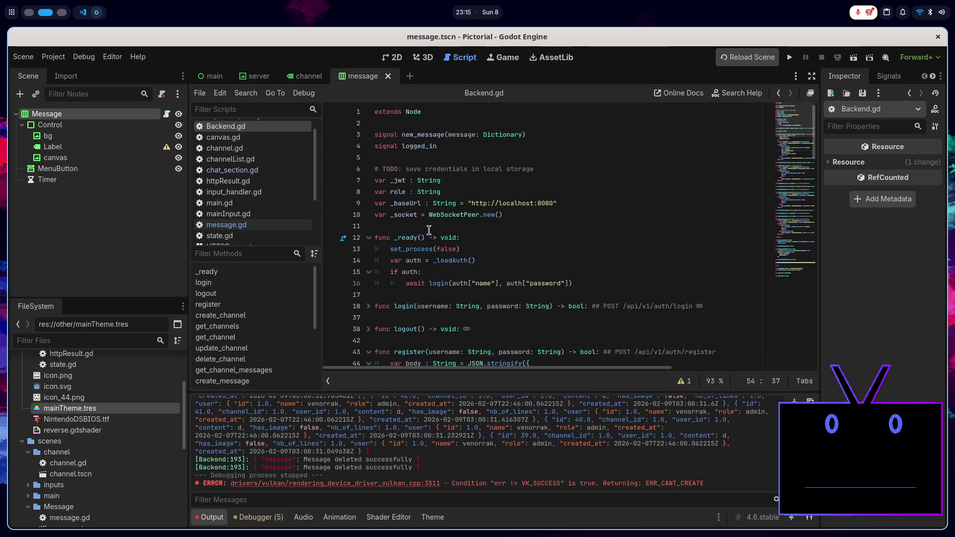
left_click(427, 227)
scroll(451, 242, "down", 6)
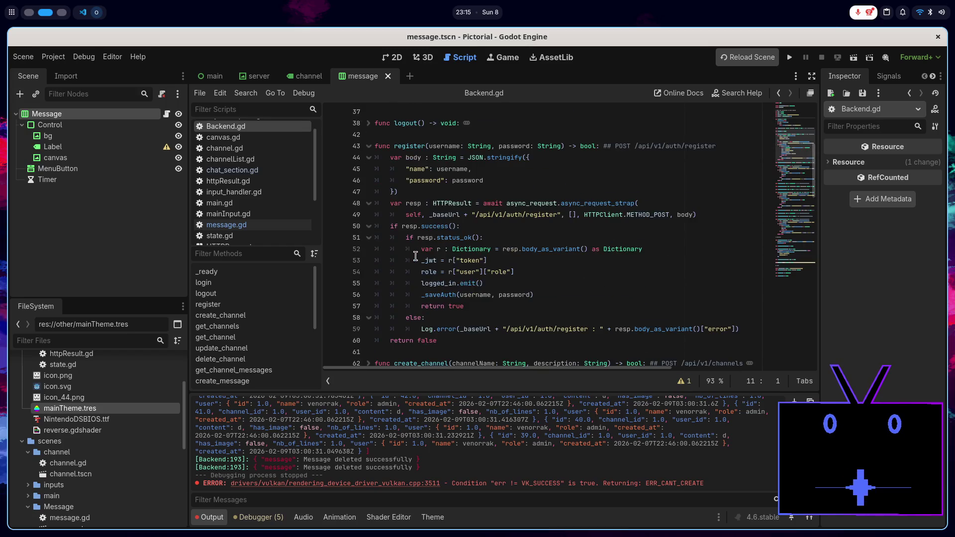
left_click(368, 163)
scroll(390, 198, "up", 5)
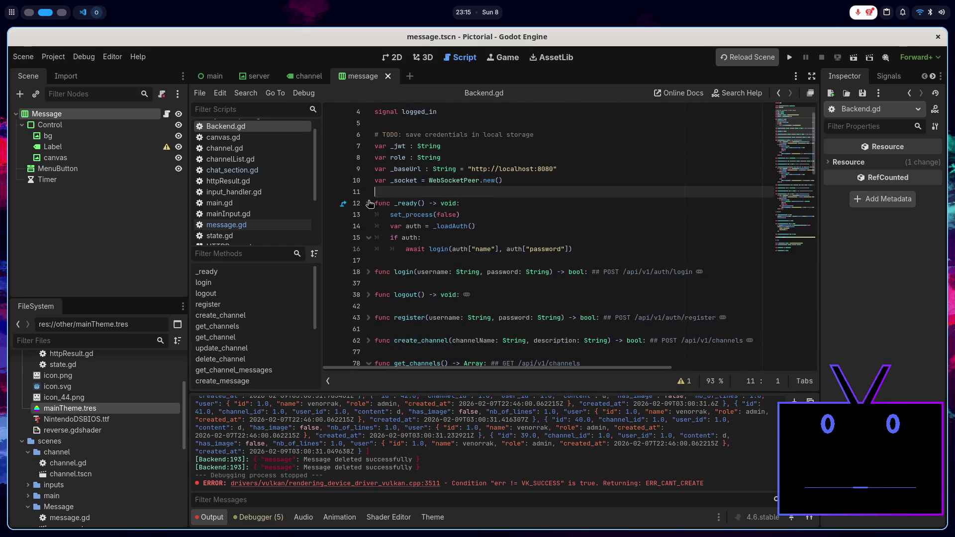
scroll(379, 215, "down", 5)
left_click(368, 215)
scroll(378, 234, "down", 4)
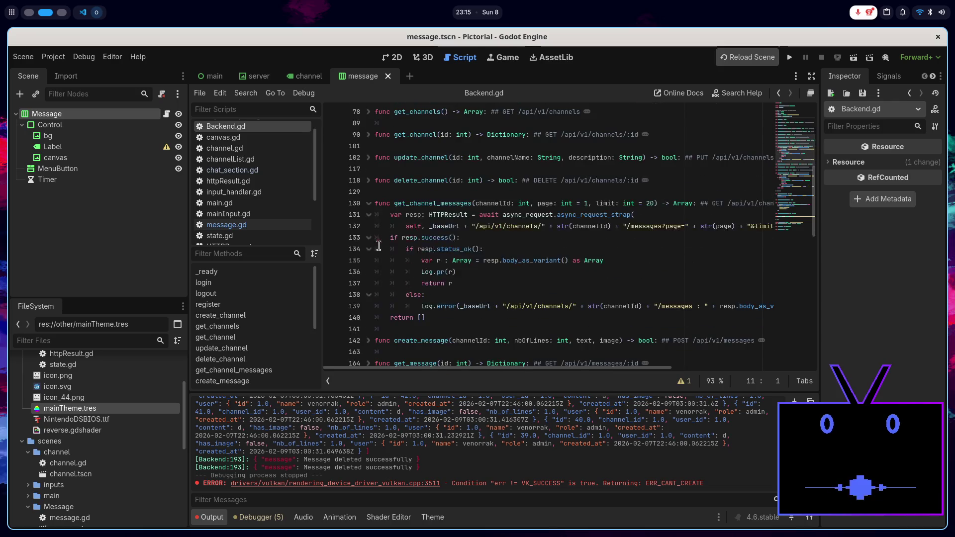
left_click(368, 203)
scroll(380, 231, "down", 4)
left_click(368, 157)
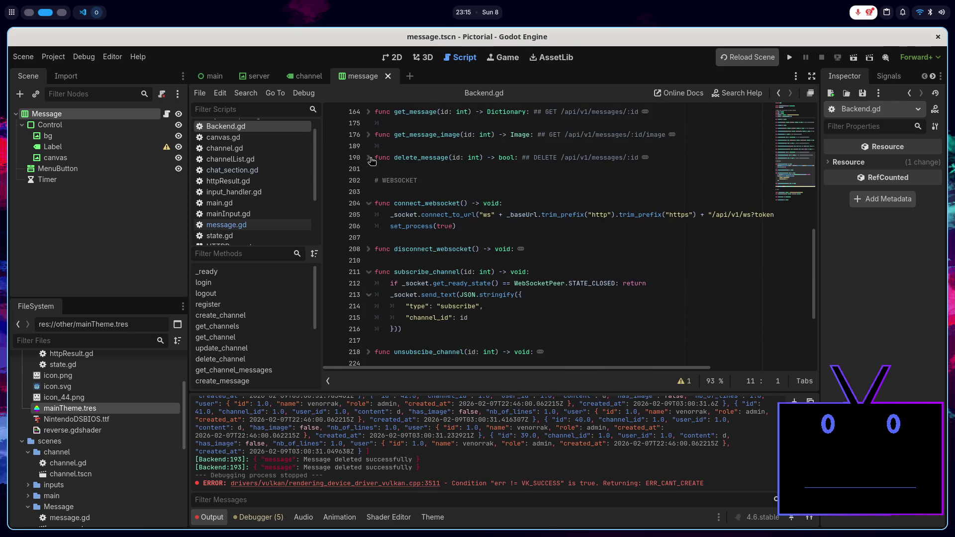
scroll(378, 230, "down", 4)
left_click(369, 231)
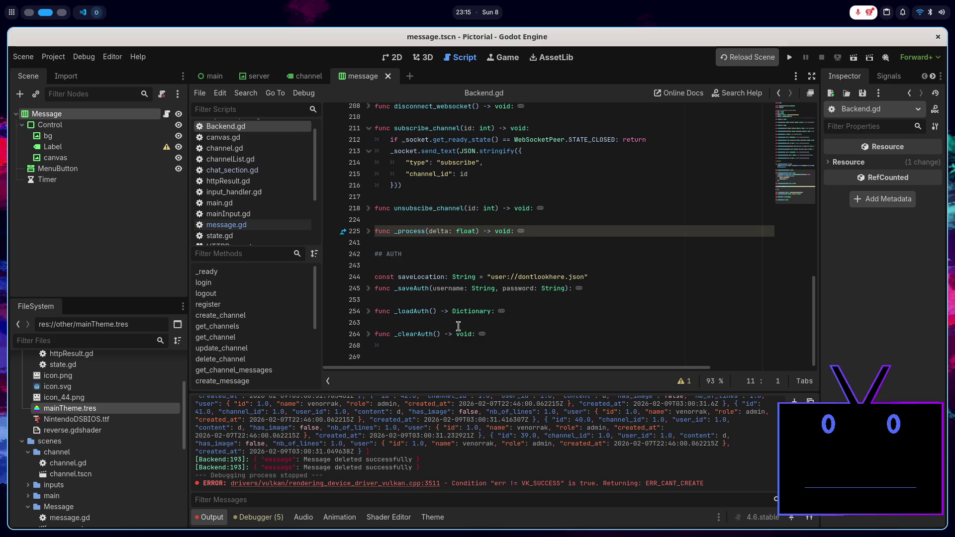
Step: Add func is_admin() -> bool returning role == "admin" at the end of the file and save
left_click(449, 347)
key("Return")
type("func ")
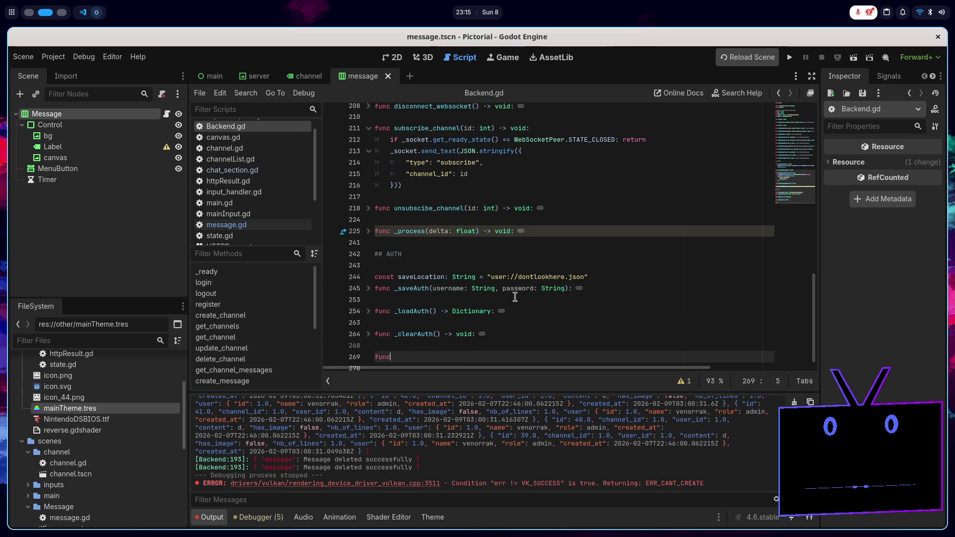
type("is_a")
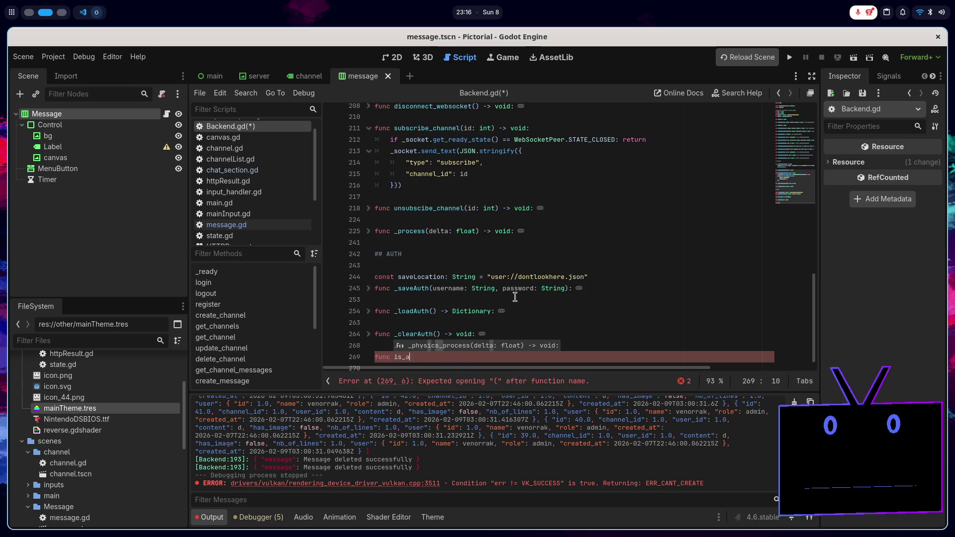
type("dmin() ")
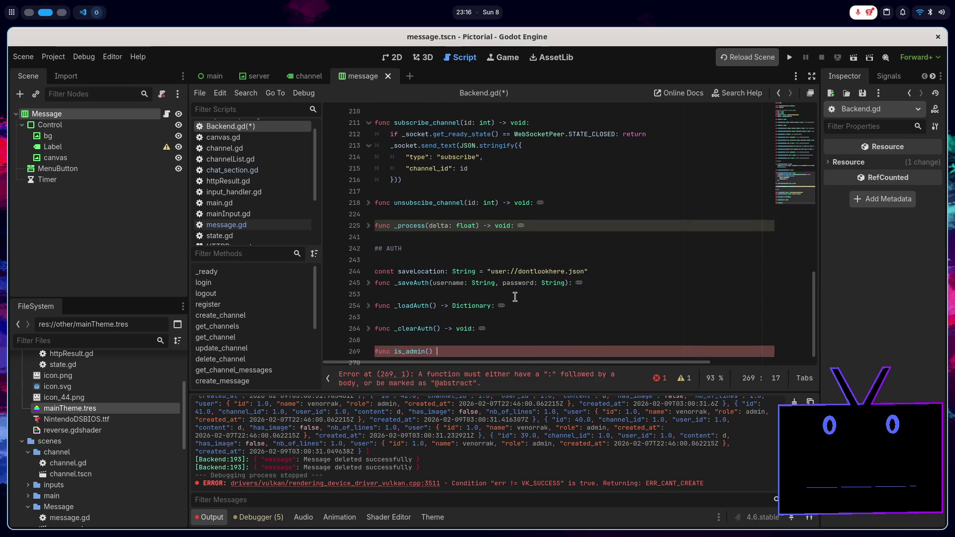
type("-> bool")
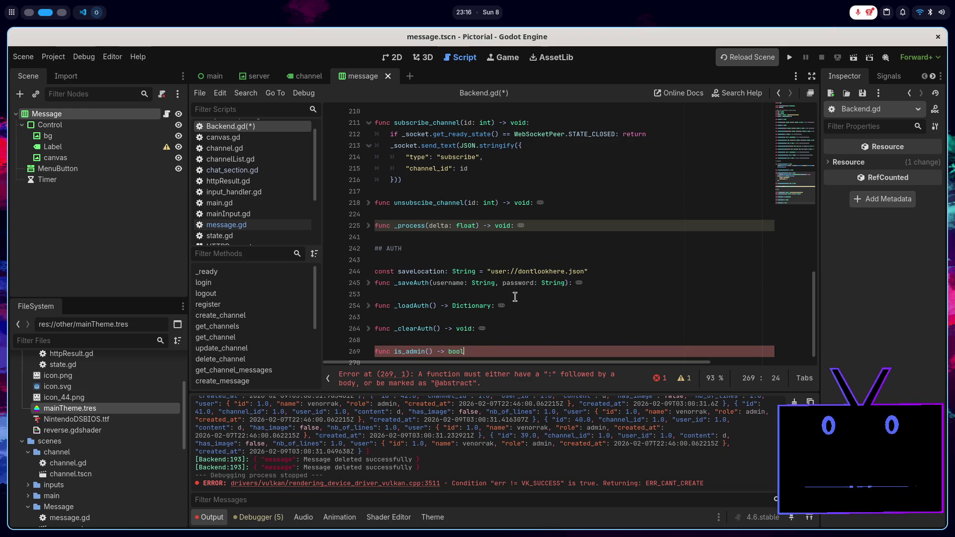
type(":")
key("Return")
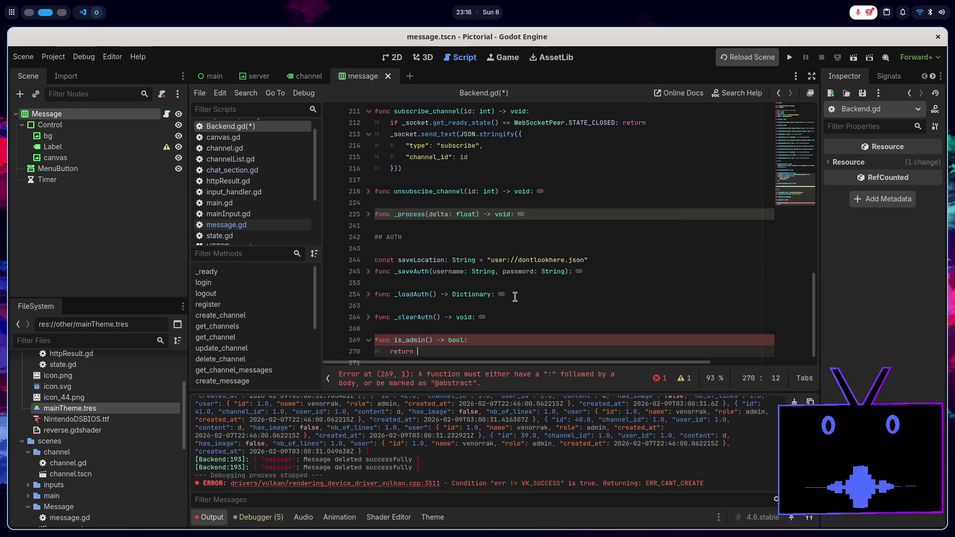
type("n role ==")
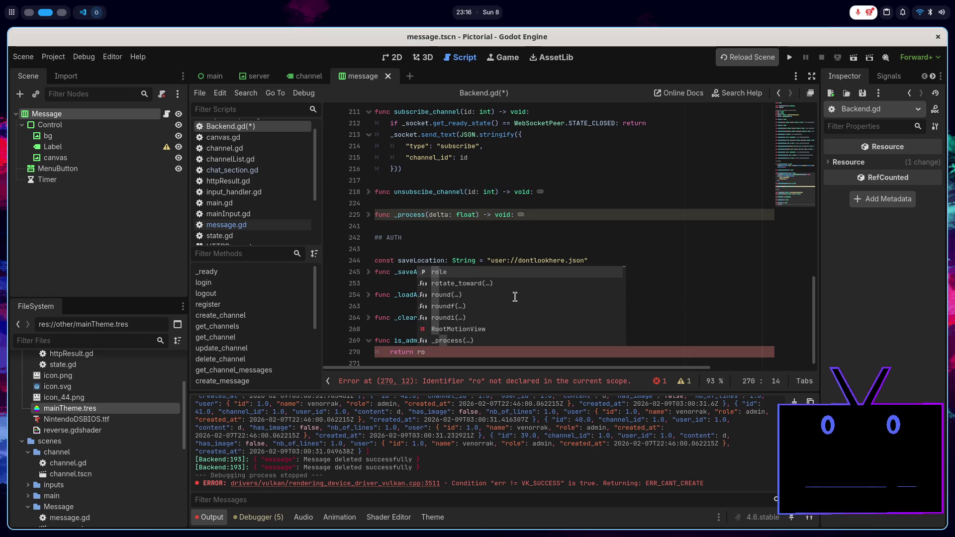
type(" \"admi")
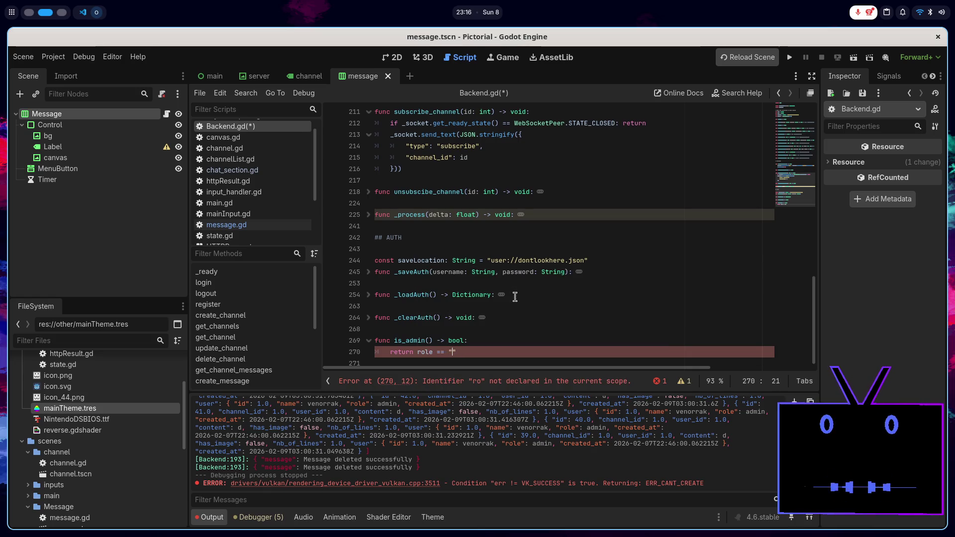
type("n\"")
key("ctrl+s")
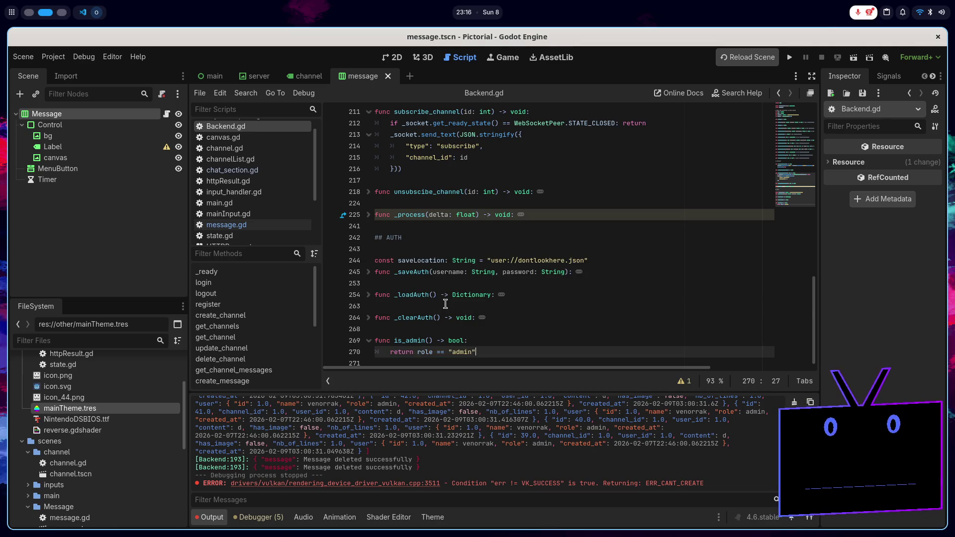
scroll(445, 304, "up", 15)
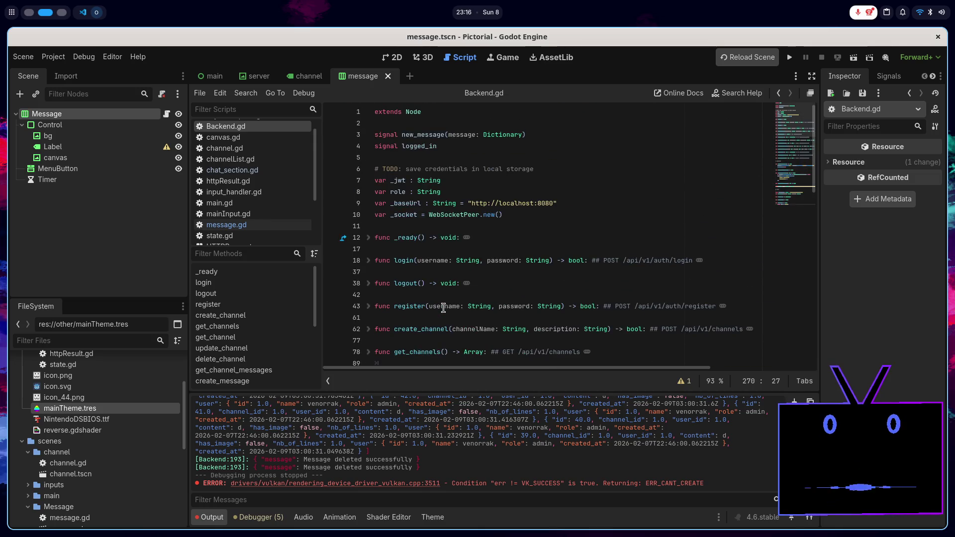
Step: Review _ready in message.gd, then select the MenuButton node in the Scene tree
left_click(544, 168)
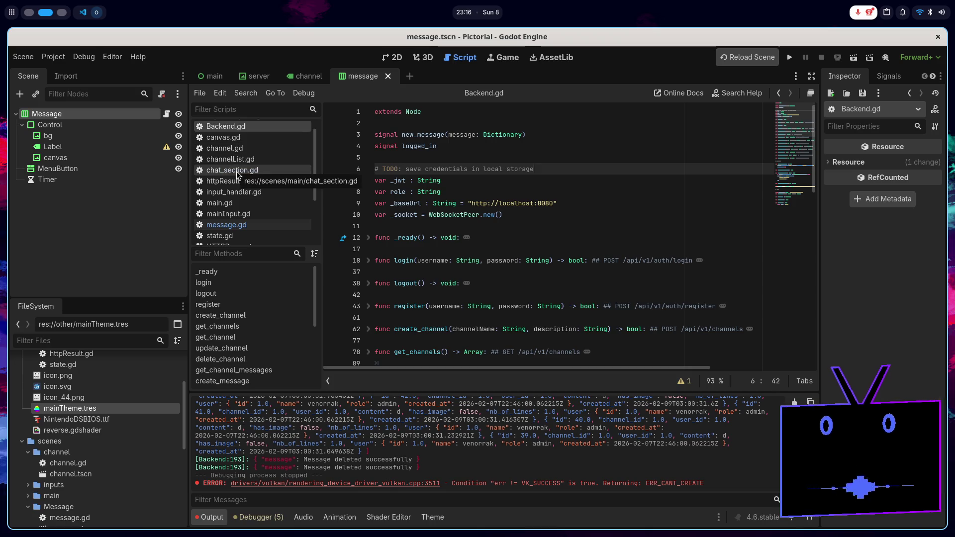
left_click(266, 225)
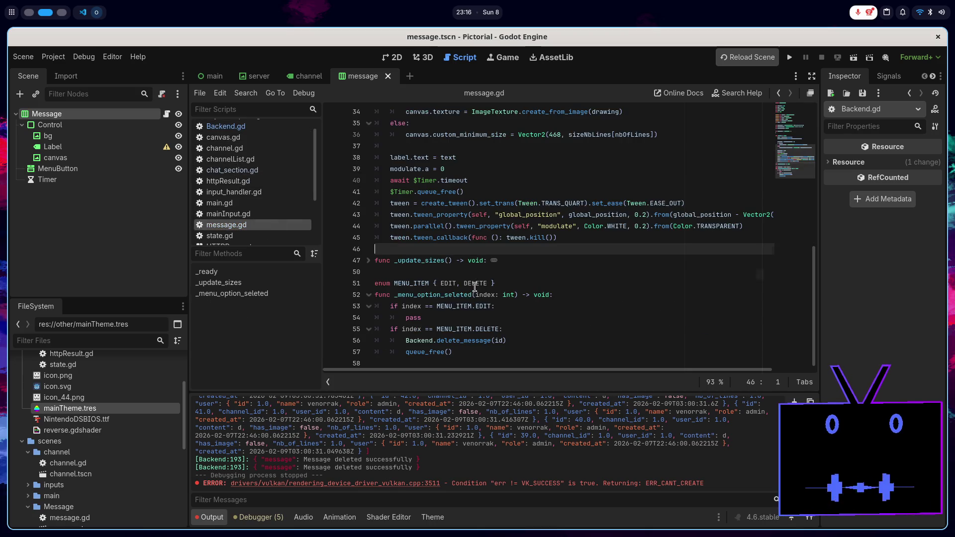
scroll(479, 289, "up", 5)
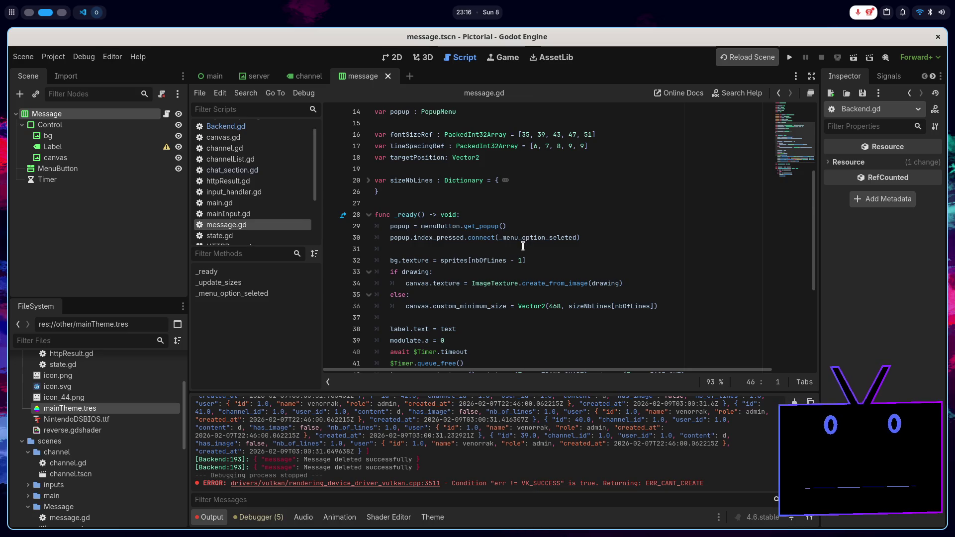
scroll(523, 246, "down", 2)
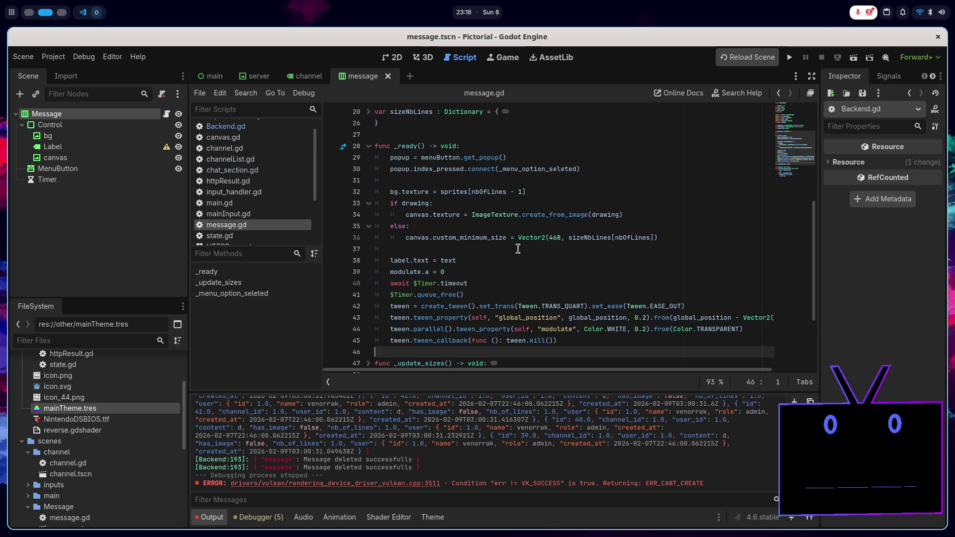
left_click(494, 264)
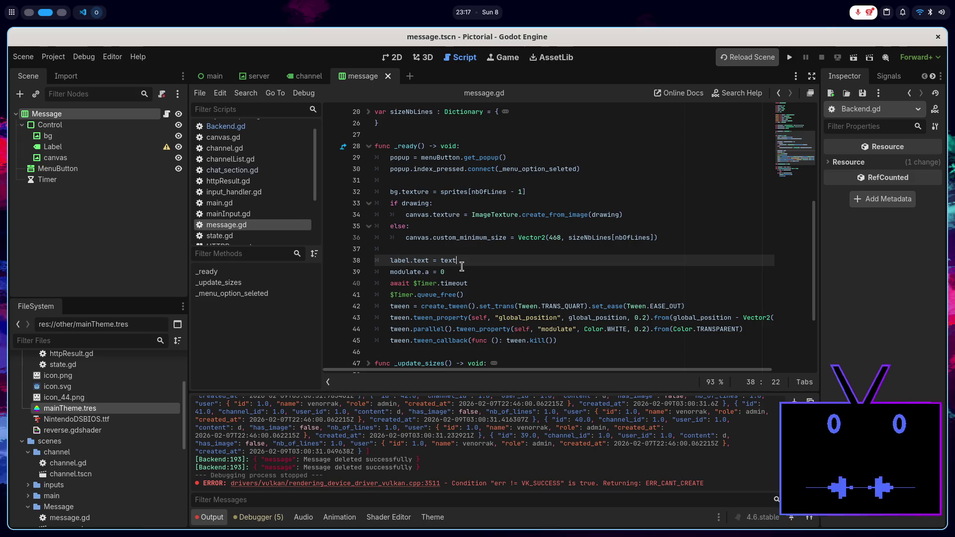
left_click(69, 169)
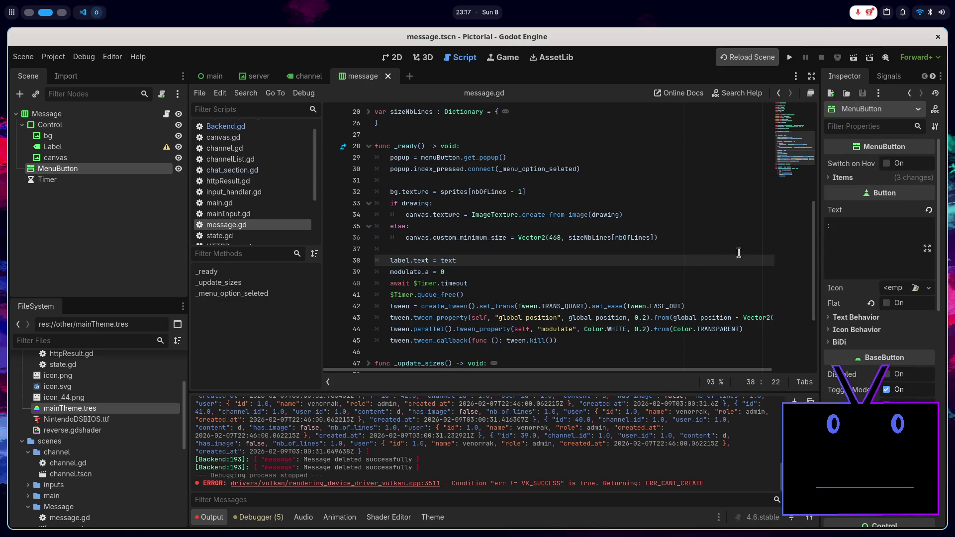
Step: At the start of _ready in message.gd, begin a Backend.logged_in.connect call
scroll(739, 253, "up", 4)
double_click(438, 169)
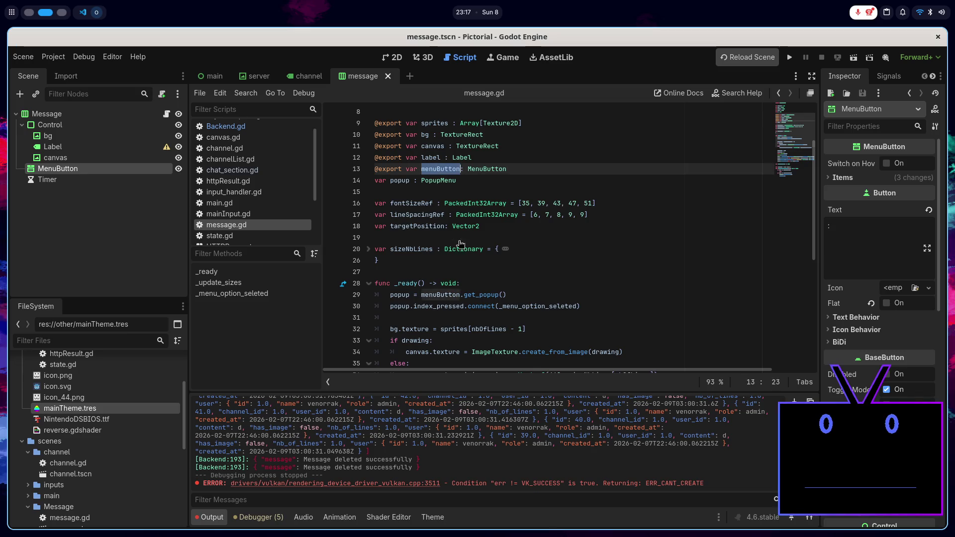
scroll(460, 244, "down", 2)
left_click(548, 217)
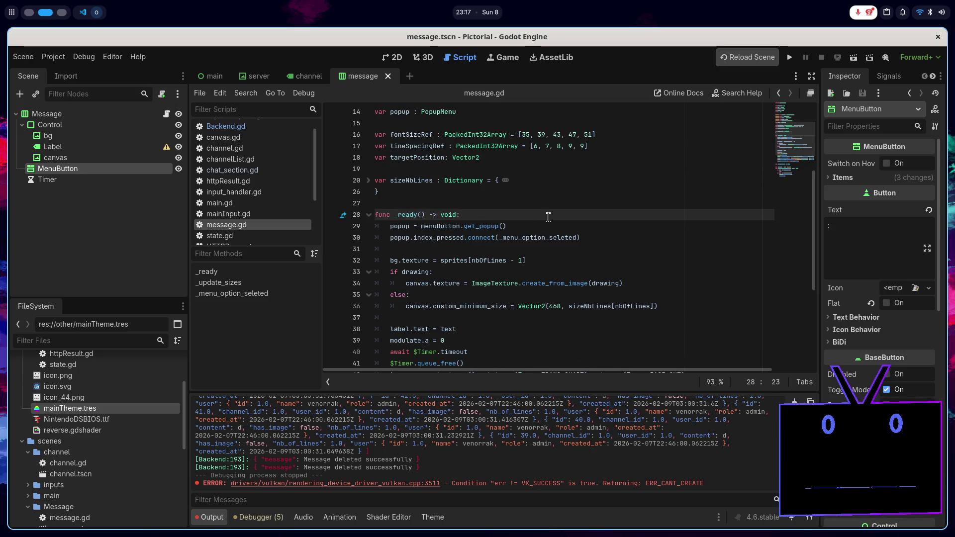
key("Return")
type("Back")
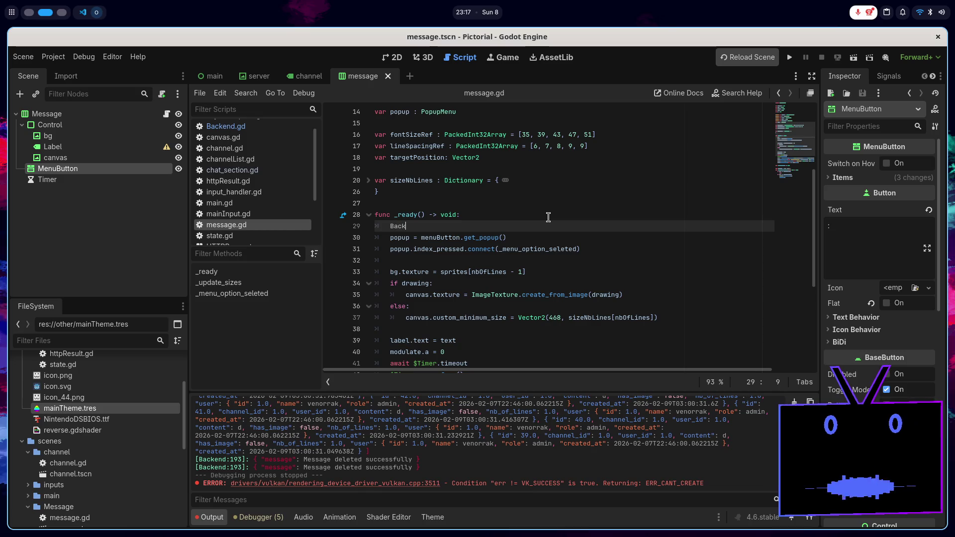
type("end.")
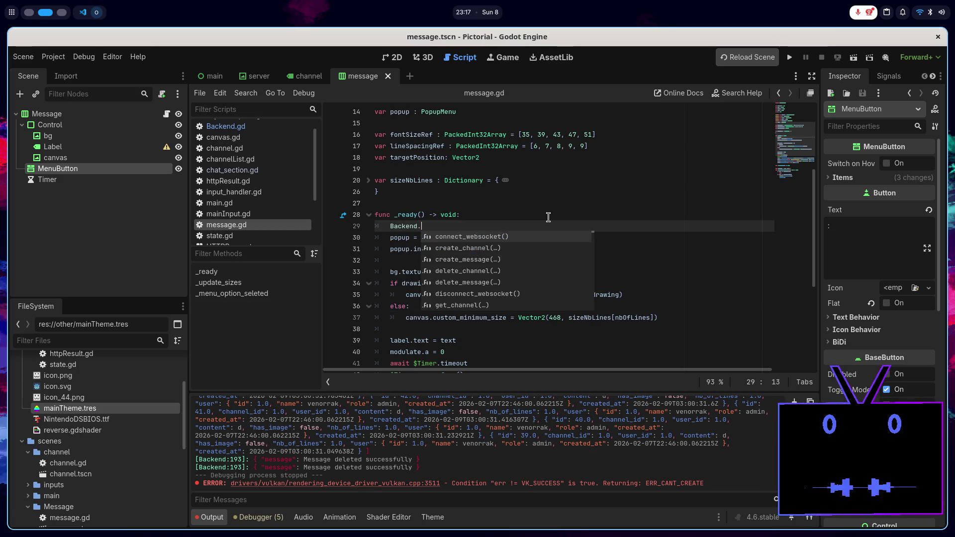
type("logged_in")
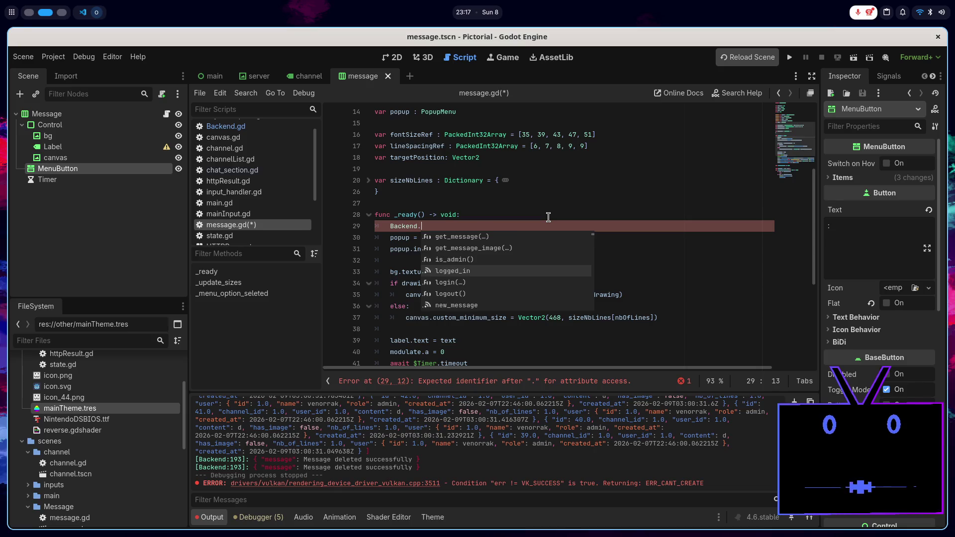
type(".")
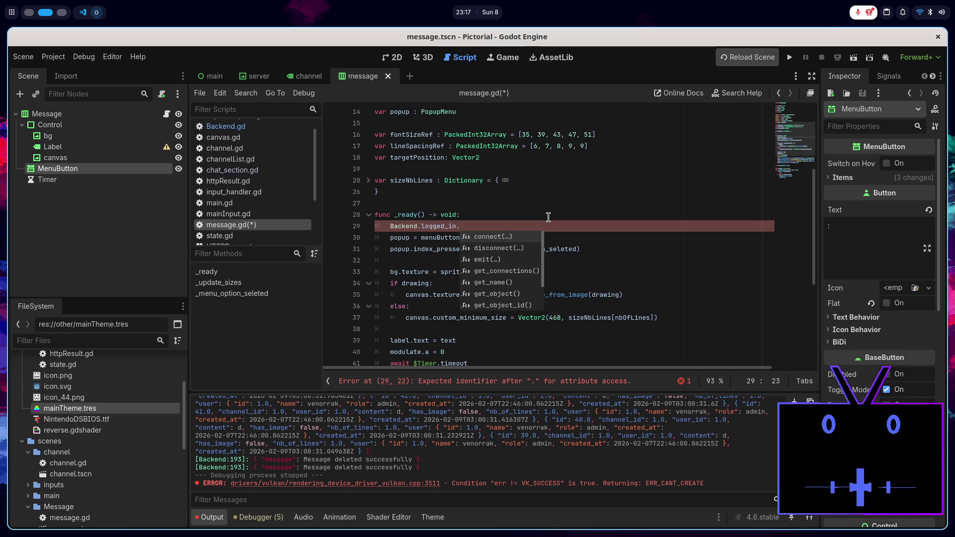
key("Return")
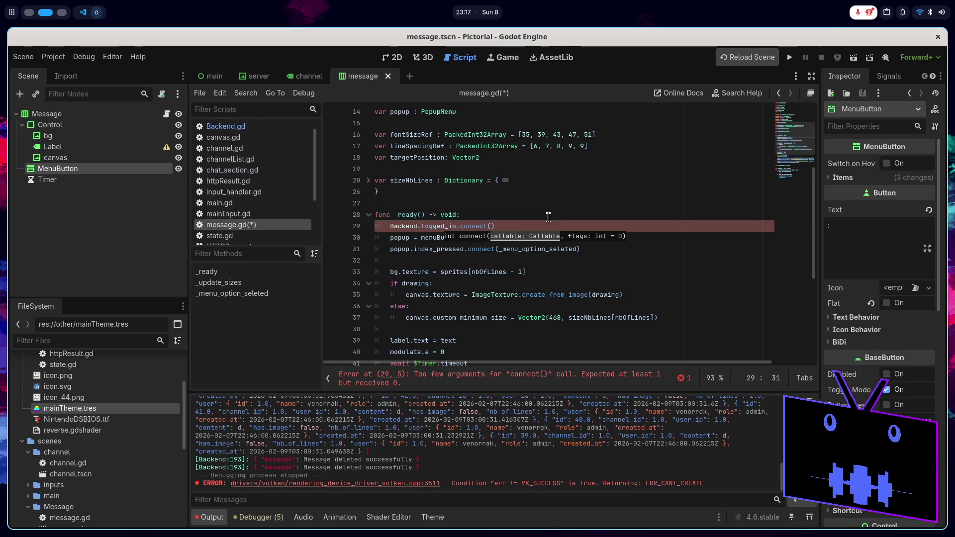
Step: Connect a lambda setting menuButton.visible = Backend.is_admin(), save message.gd, and relaunch the game
type("func(): ")
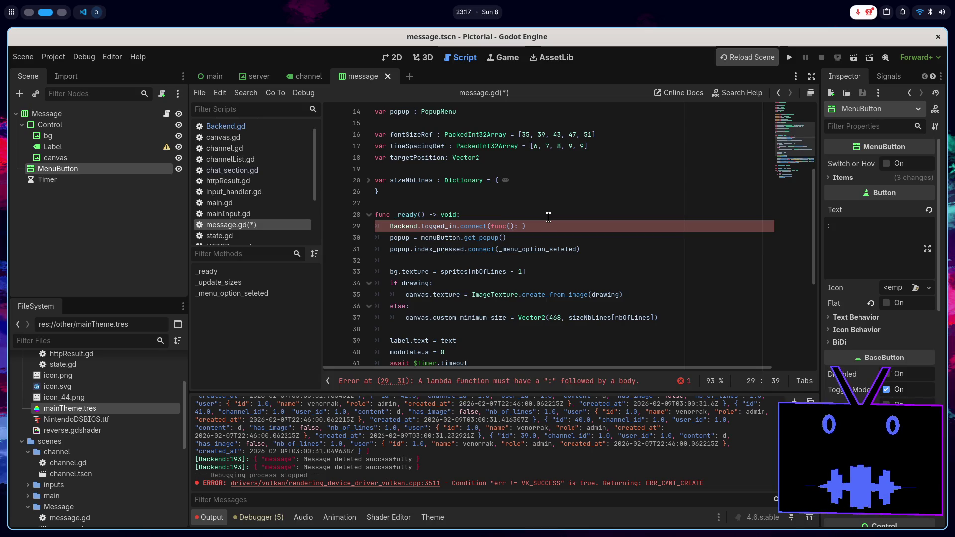
type("menuButton ")
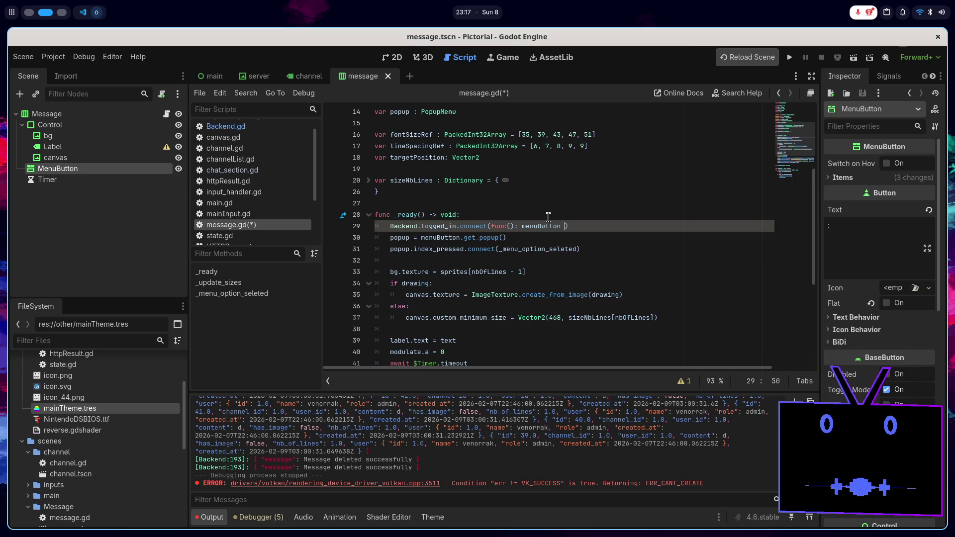
type(".")
key("Down")
key("Down")
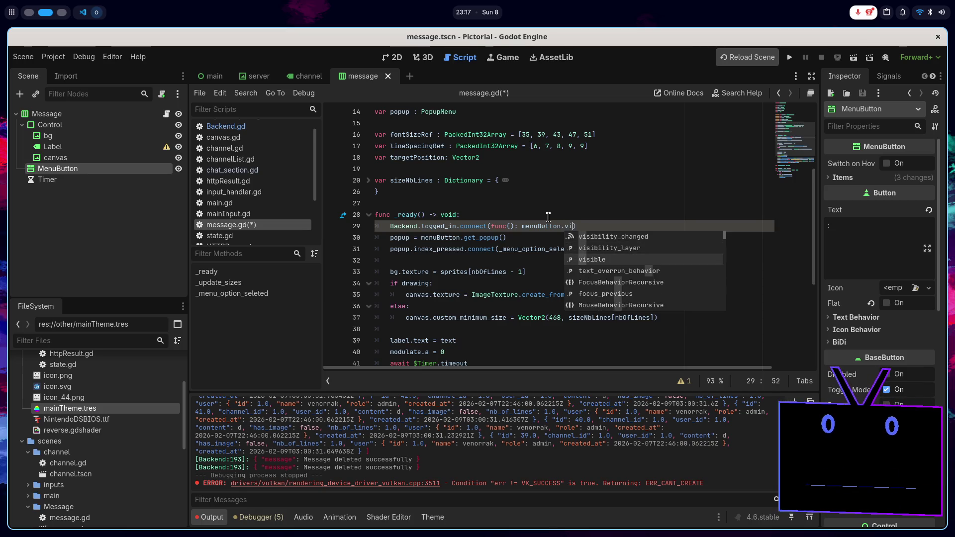
key("Return")
type("= ")
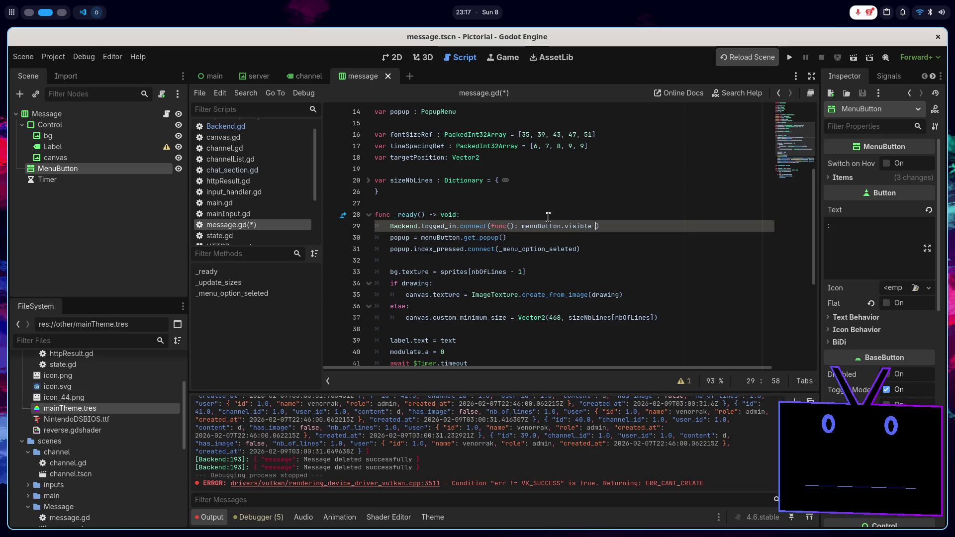
type("Ba")
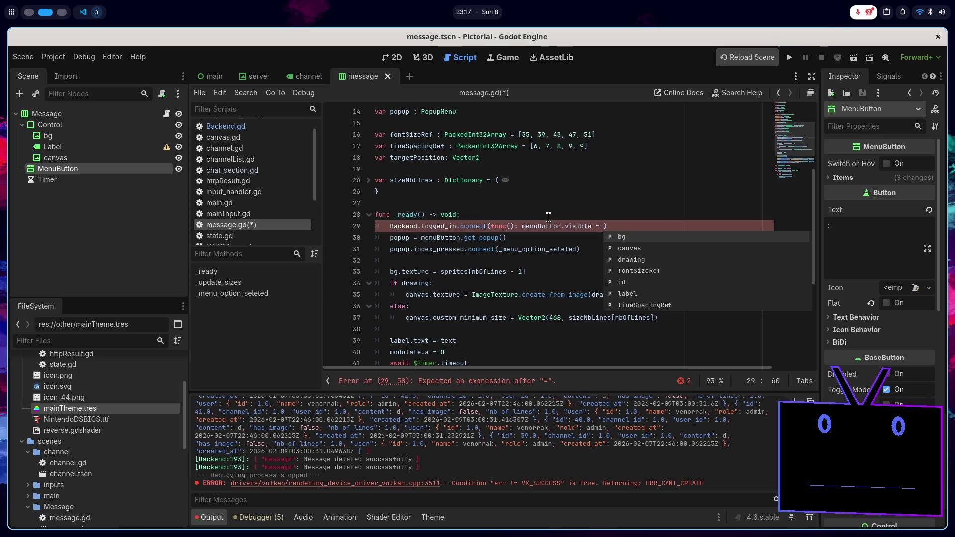
key("Down")
key("Return")
type(".")
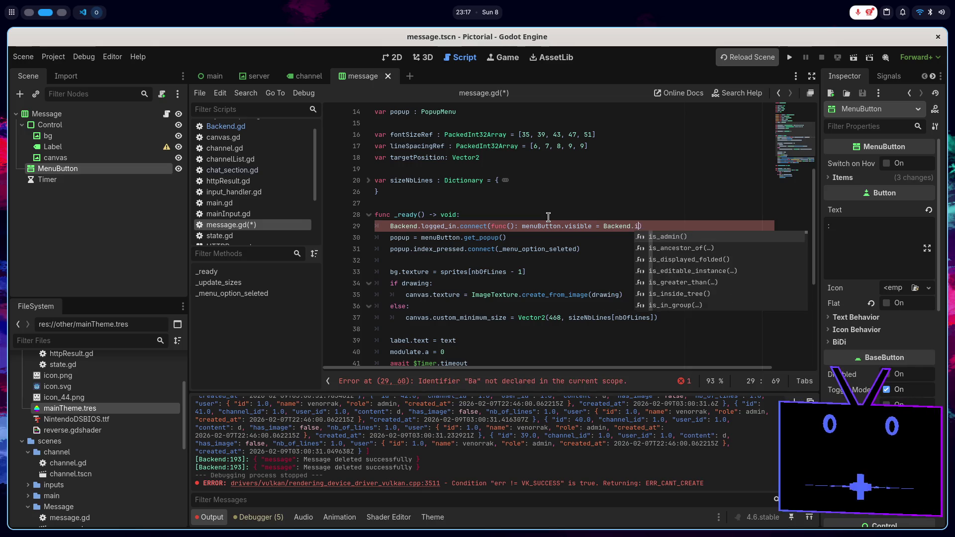
type("is_")
key("Return")
key("ctrl+s")
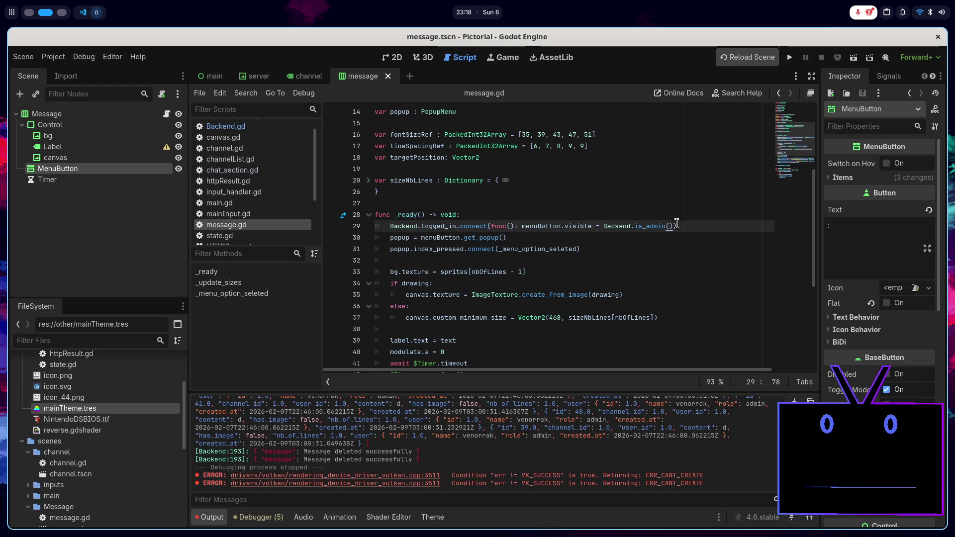
key("F5")
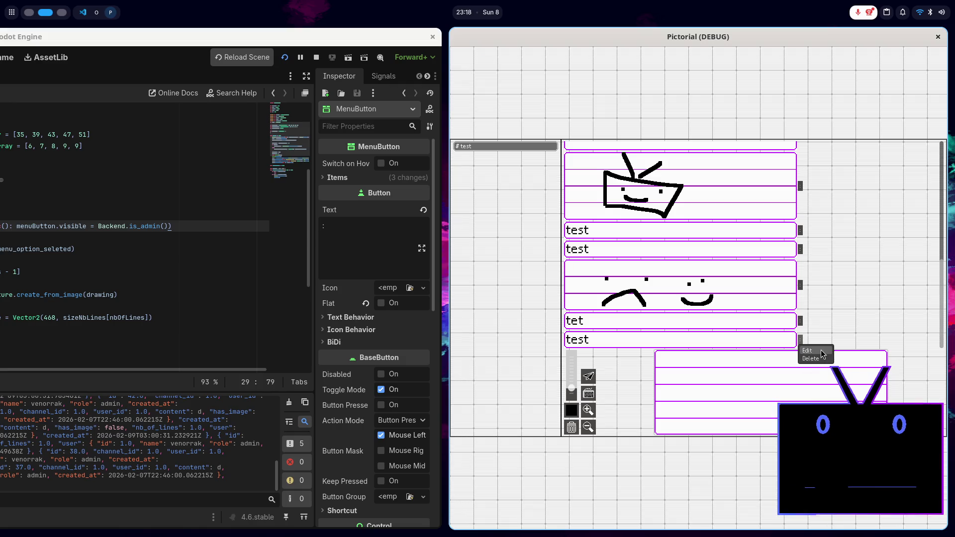
Step: Delete the last 'test' message in the running client, then stop the game
left_click(821, 361)
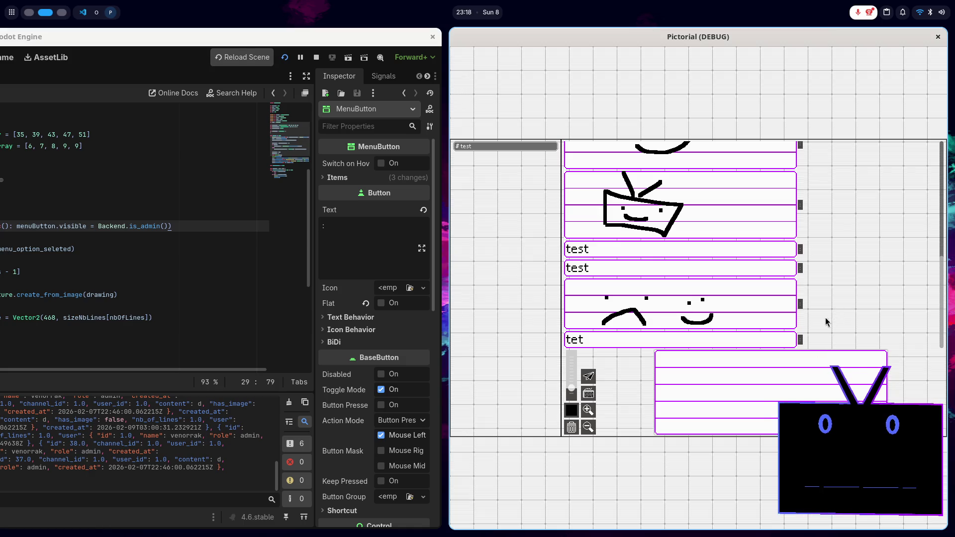
key("F8")
left_click(564, 284)
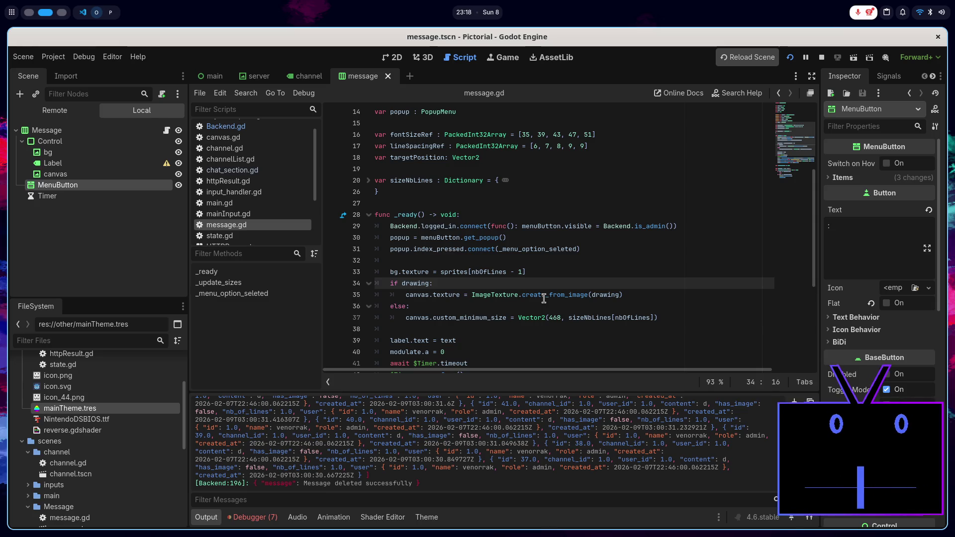
Step: Append 'or' after Backend.is_admin() in the visibility condition on line 29
left_click(671, 226)
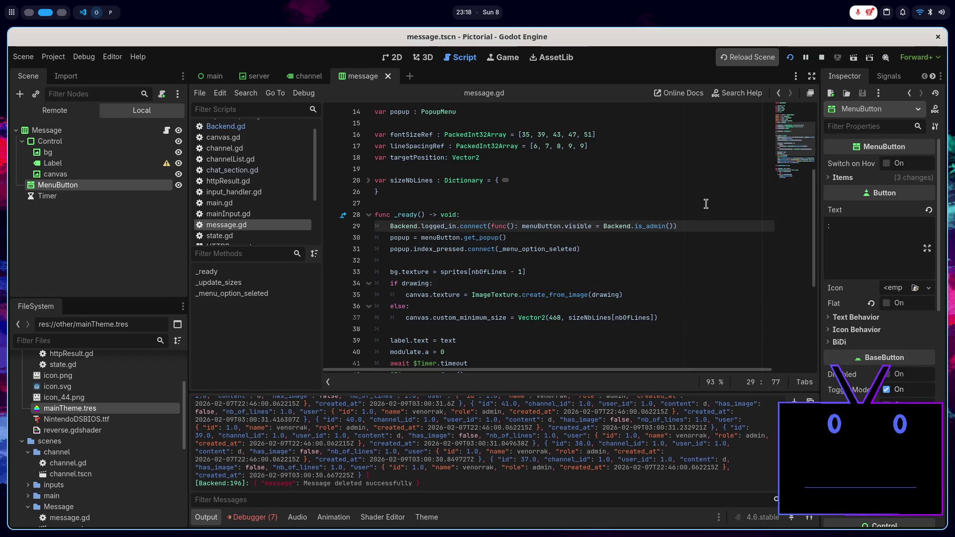
left_click(675, 226)
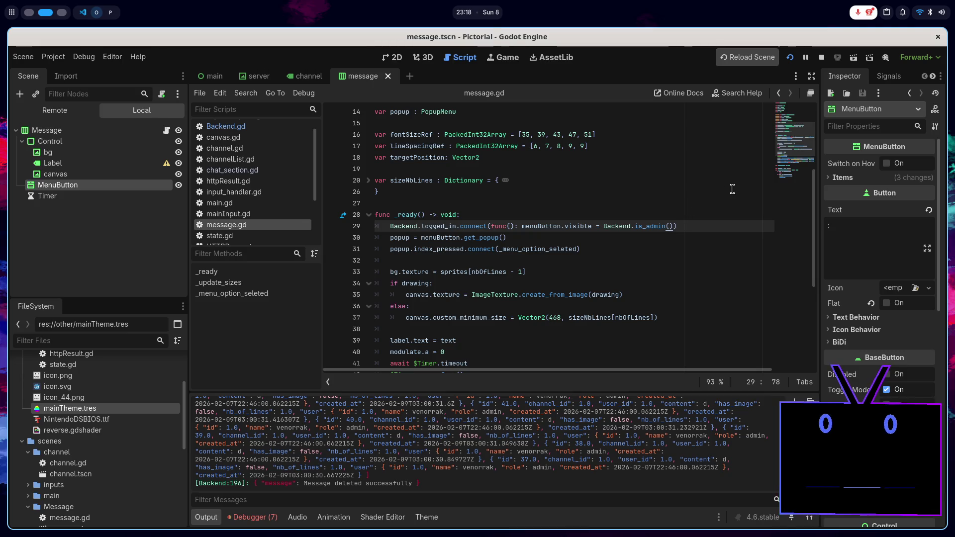
type("or")
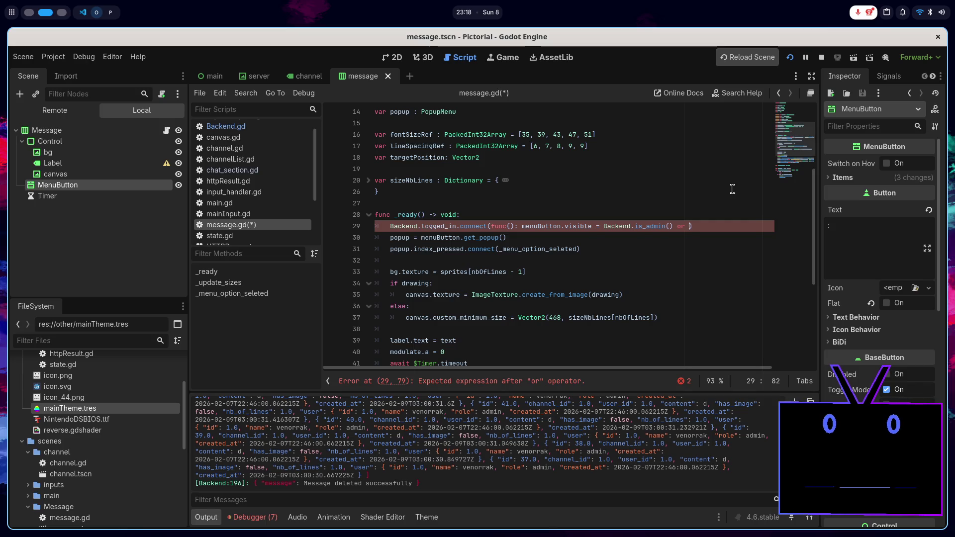
key("alt+Tab")
key("alt+Tab")
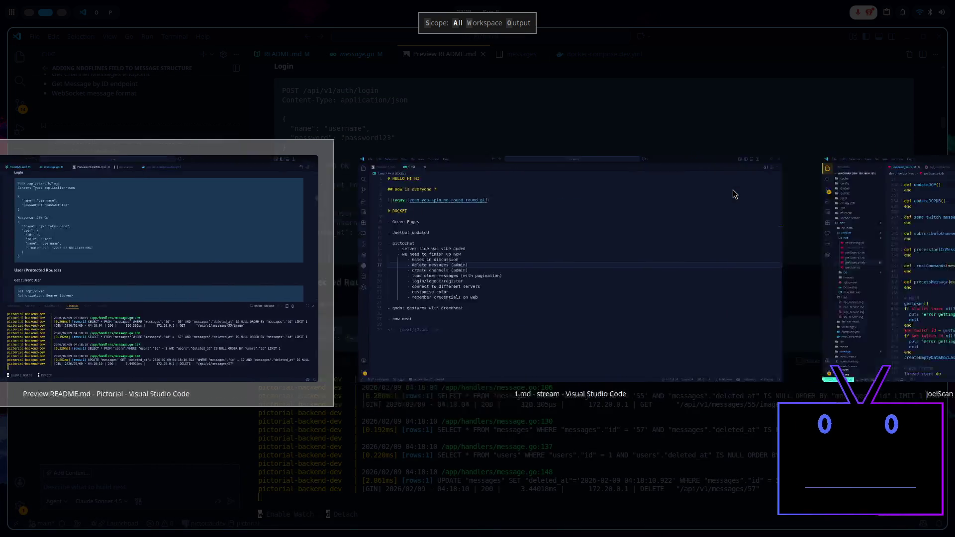
key("alt+Tab")
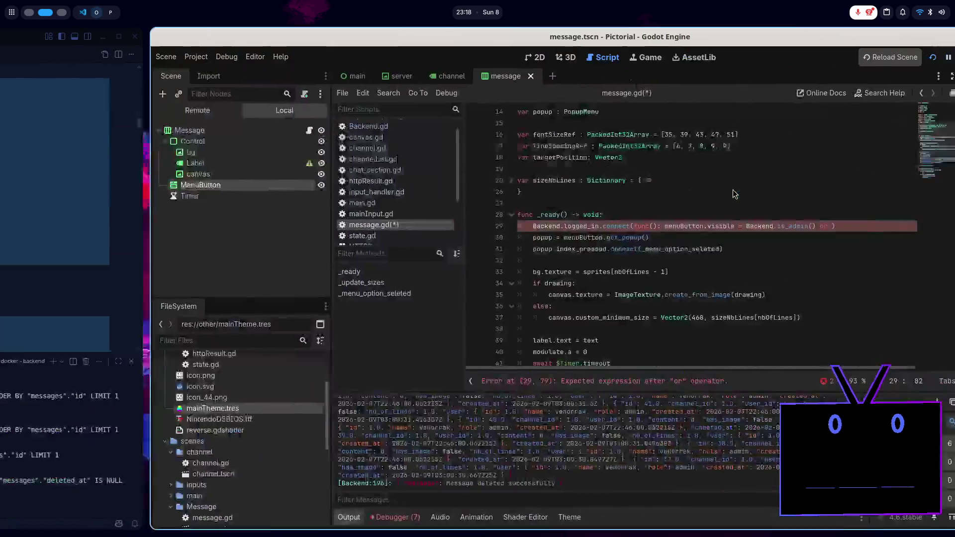
Step: Start a new var declaration below 'var id : int' in message.gd, then check the README's message response
scroll(718, 196, "up", 3)
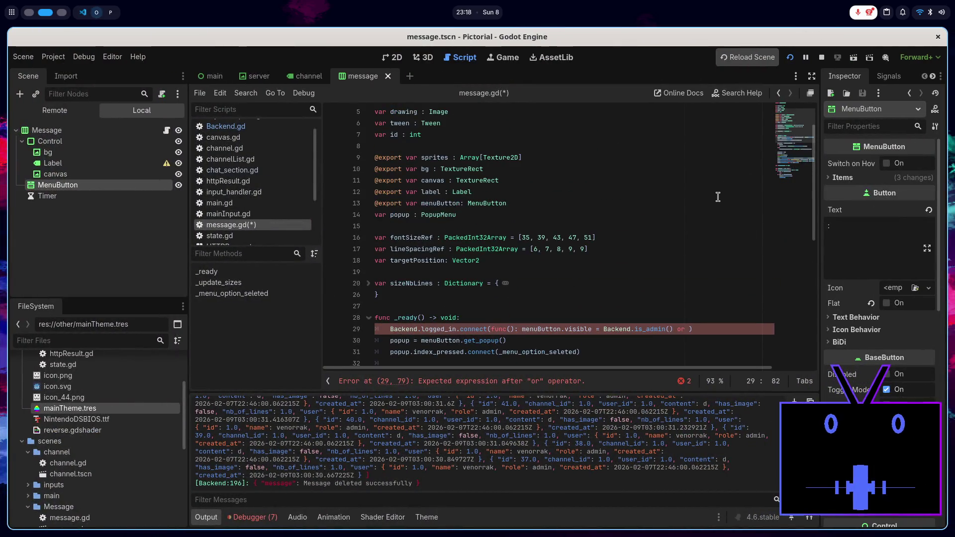
left_click(479, 139)
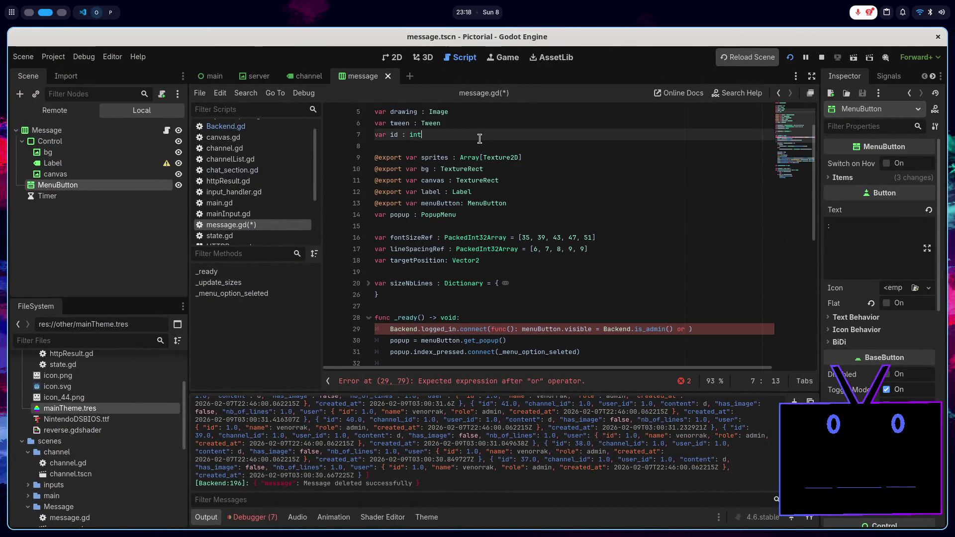
scroll(478, 142, "up", 2)
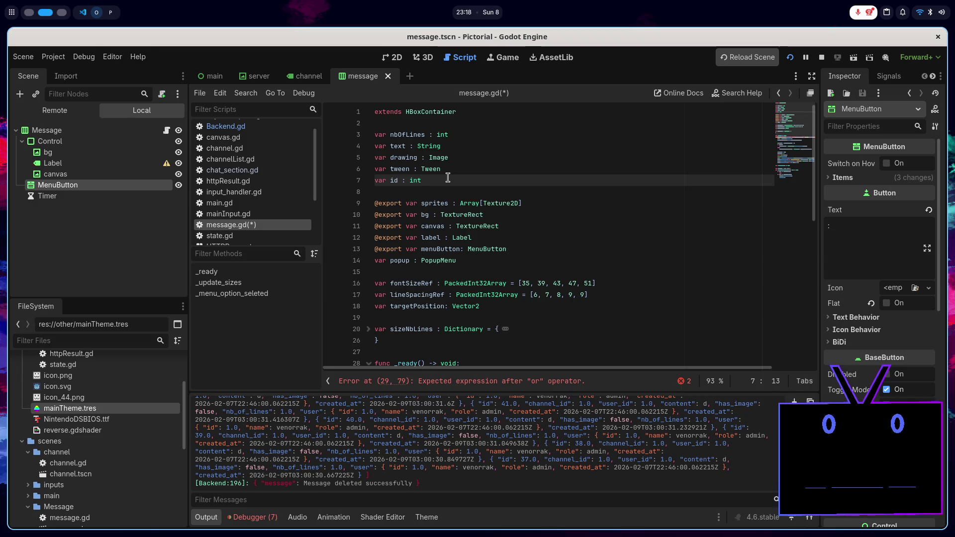
scroll(447, 178, "down", 1)
scroll(447, 177, "up", 1)
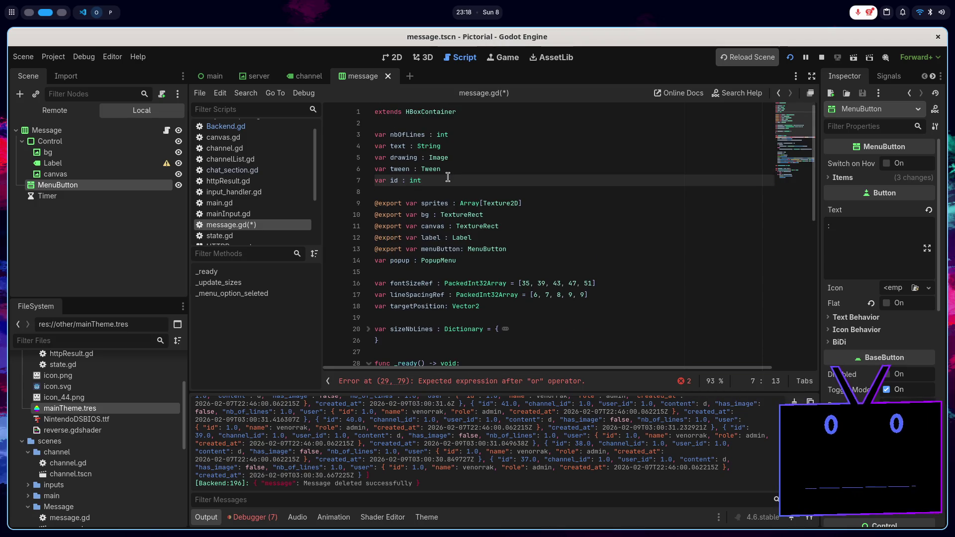
left_click(399, 180)
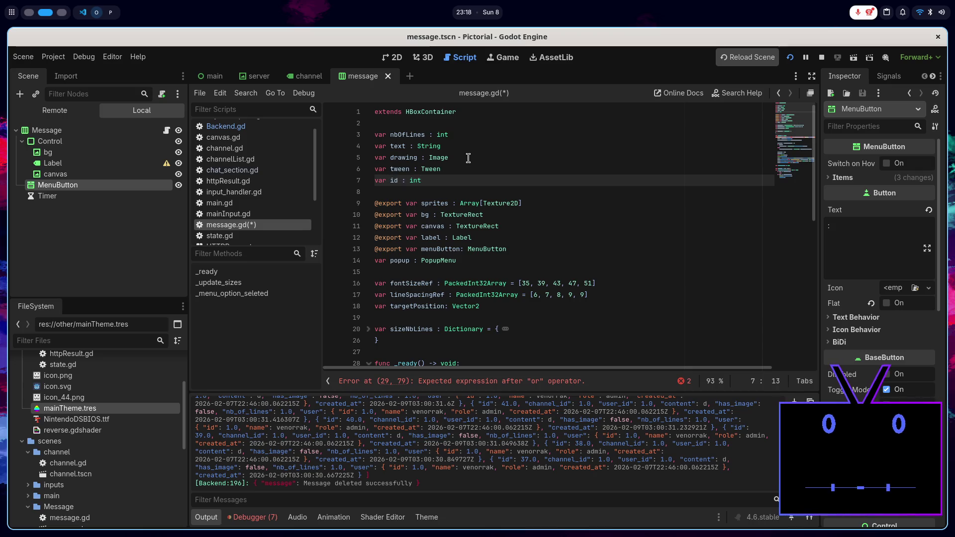
key("End")
key("Return")
type("va")
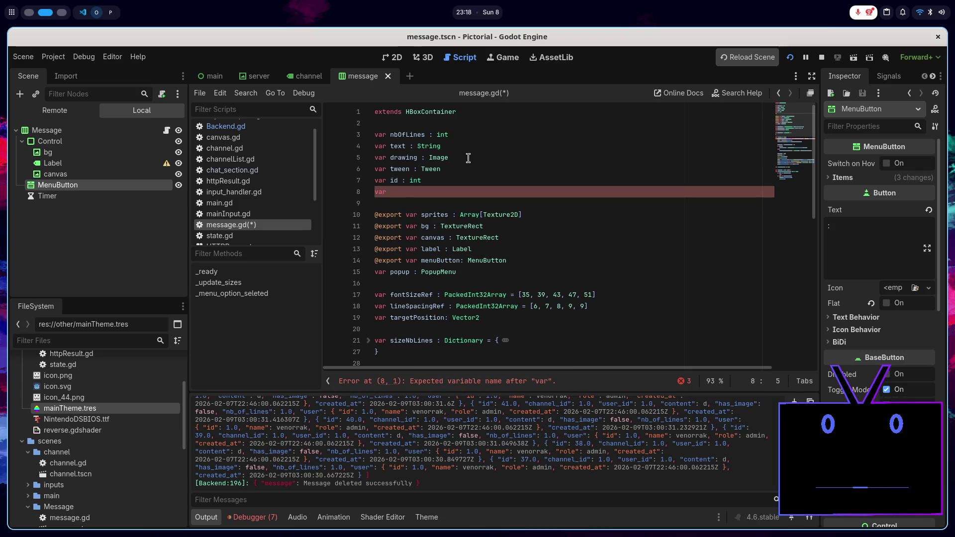
key("alt+Tab")
scroll(458, 202, "down", 15)
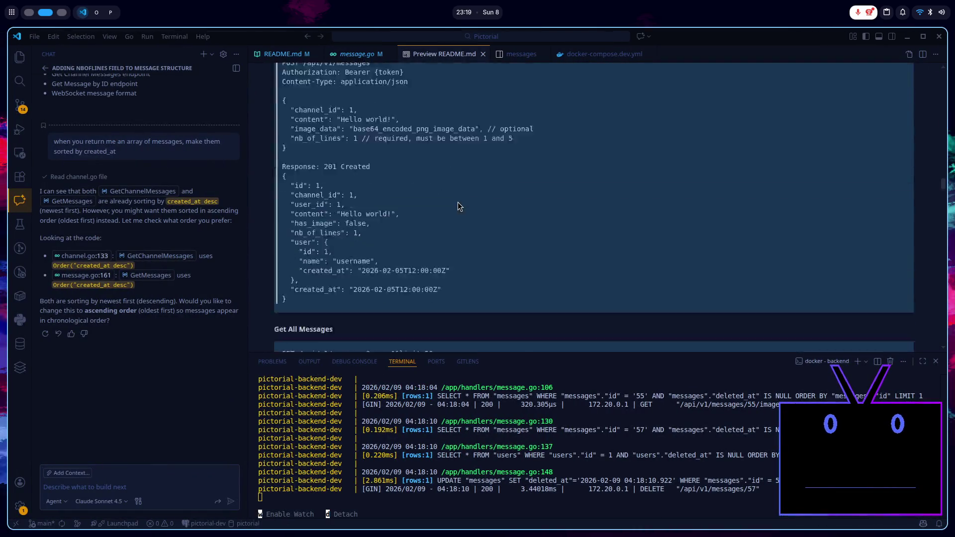
Step: Check the nested user object in the README's Server-to-Client message JSON, then return to Godot
scroll(458, 204, "up", 1)
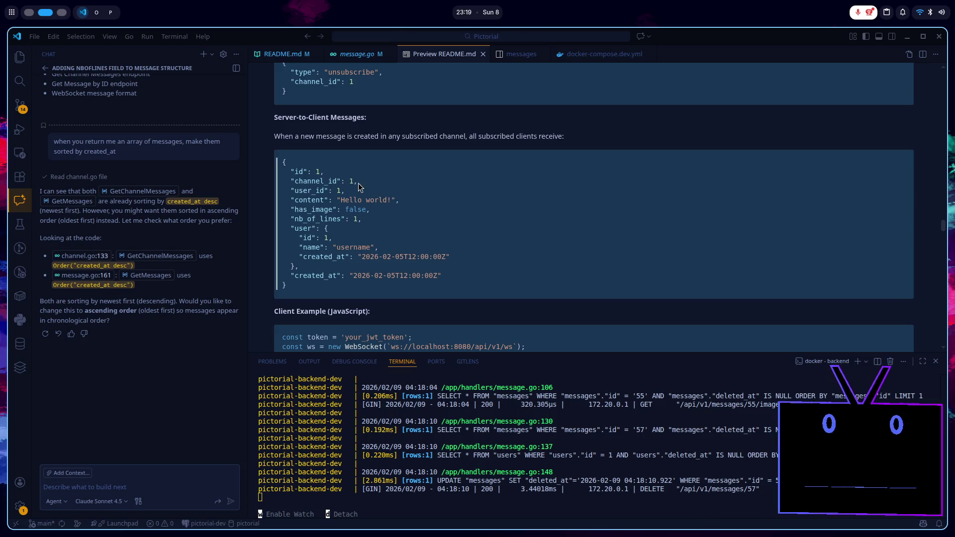
left_click(342, 191)
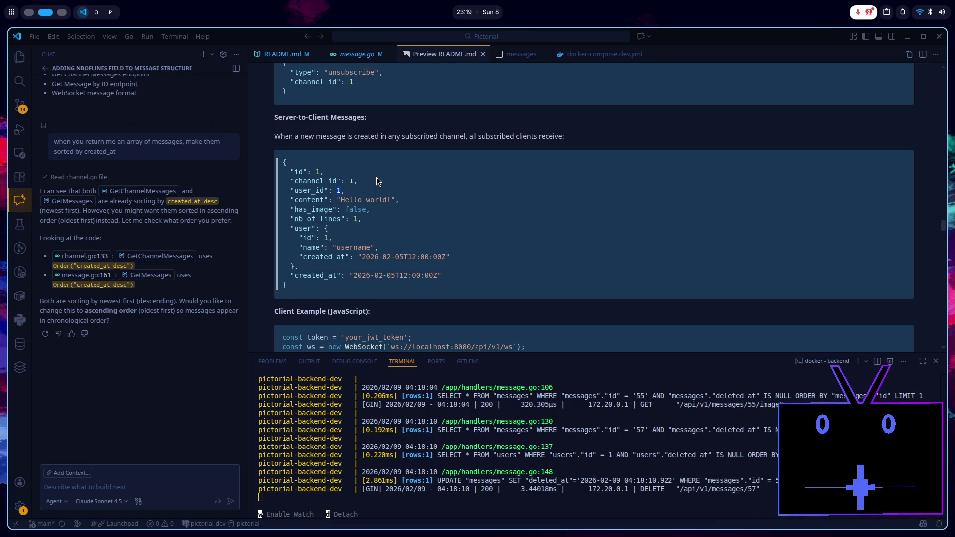
key("alt+Tab")
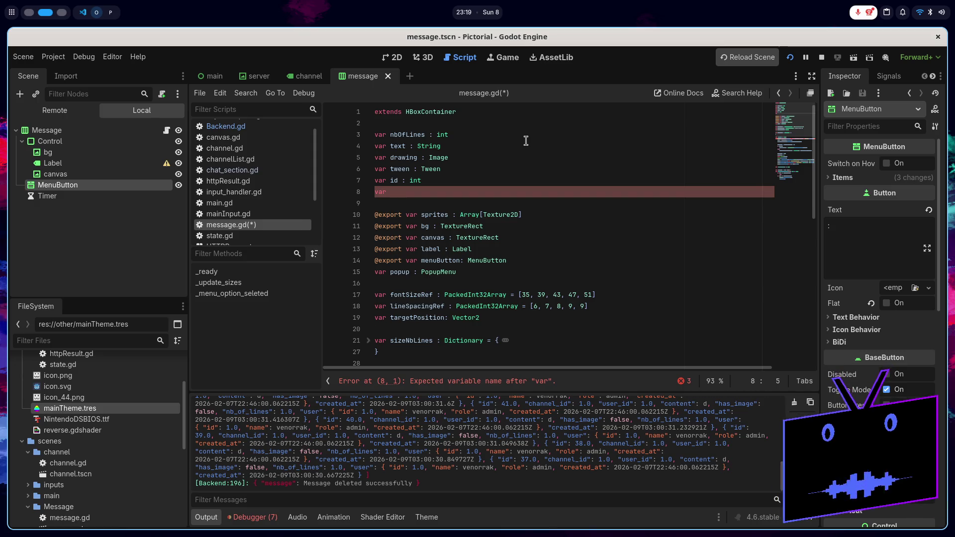
Step: Declare var user : Dictionary in message.gd and save it
type("u")
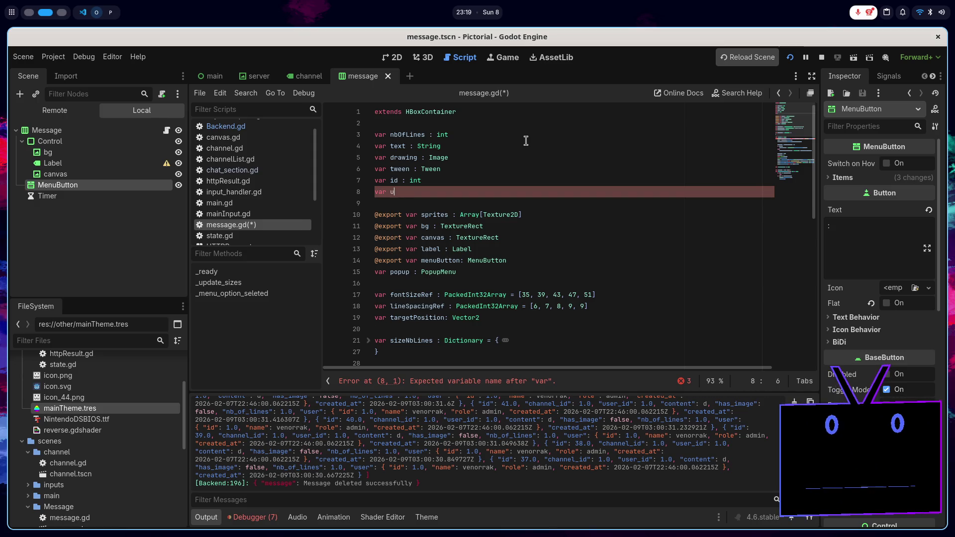
type("ser : Di")
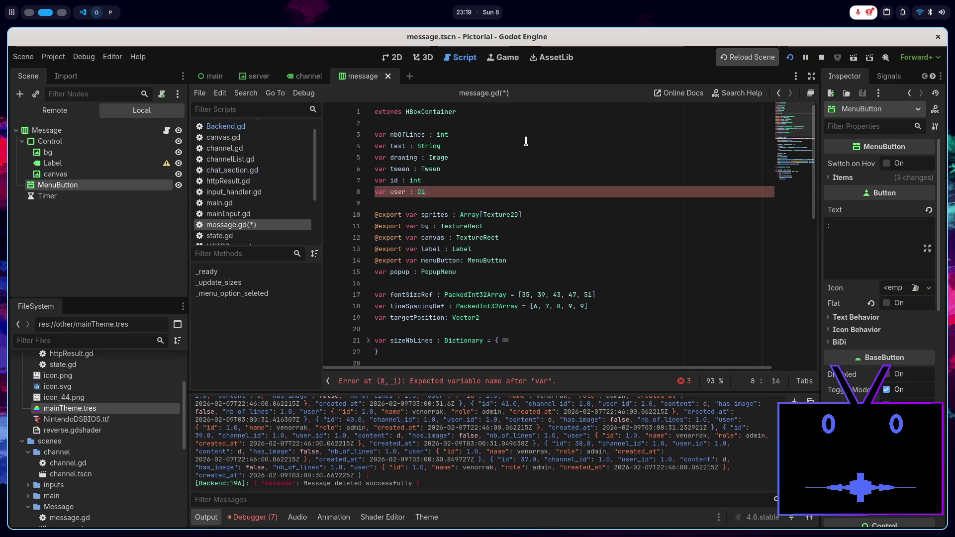
key("Return")
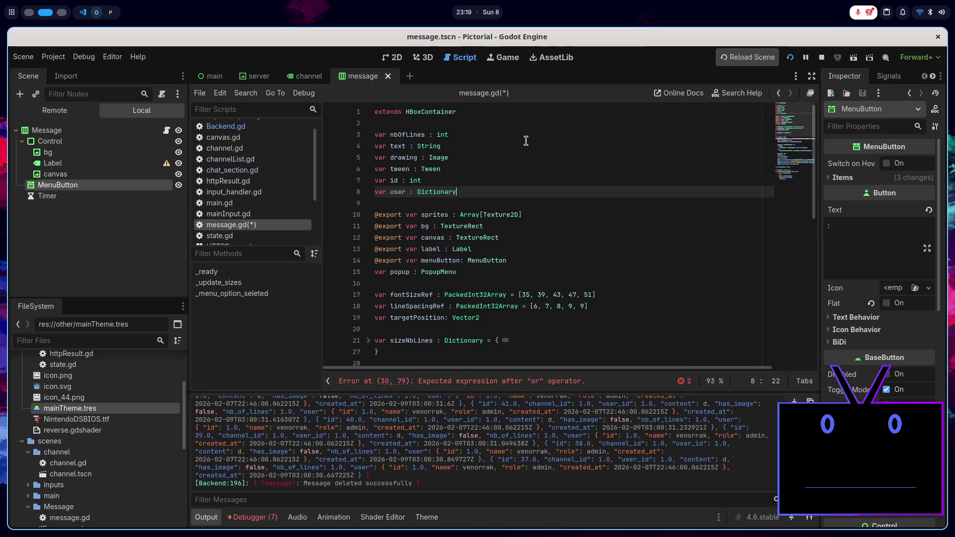
key("ctrl+s")
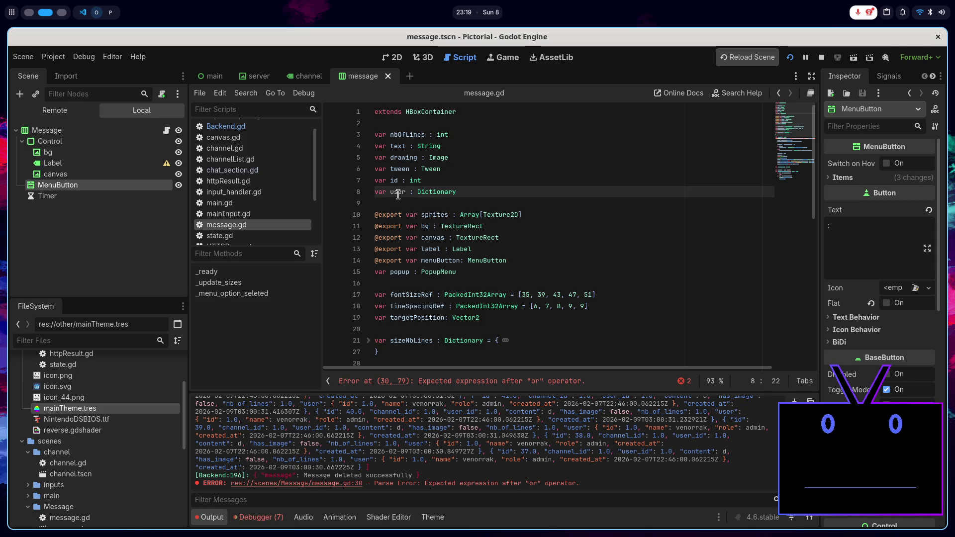
Step: In chat_section.gd, add newMessage.user = data["user"] below the id assignment
left_click(267, 171)
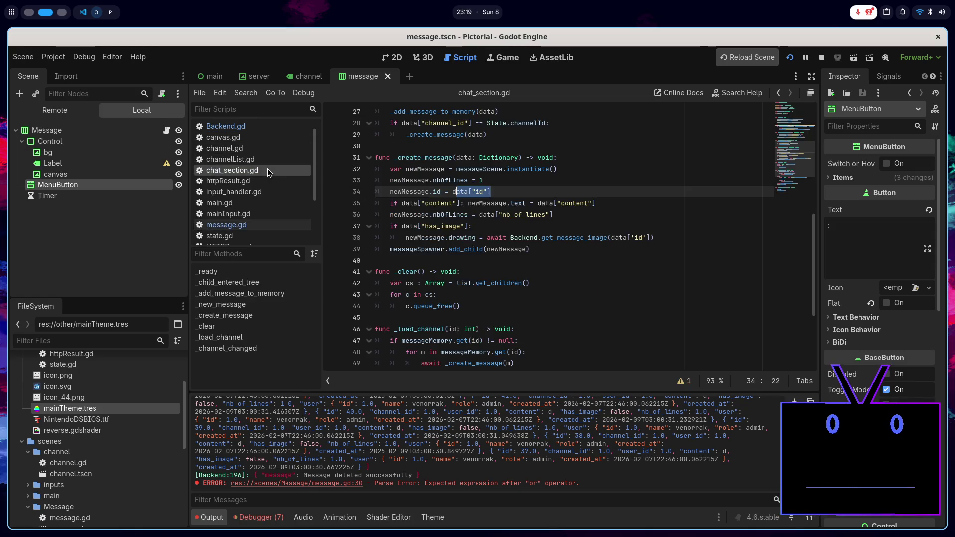
left_click(525, 192)
key("Return")
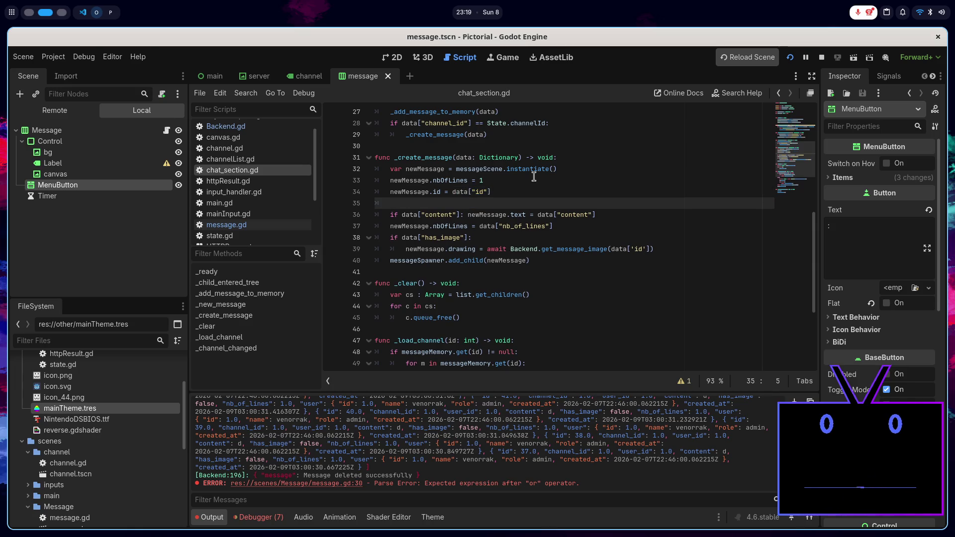
type("new")
key("Return")
type(".")
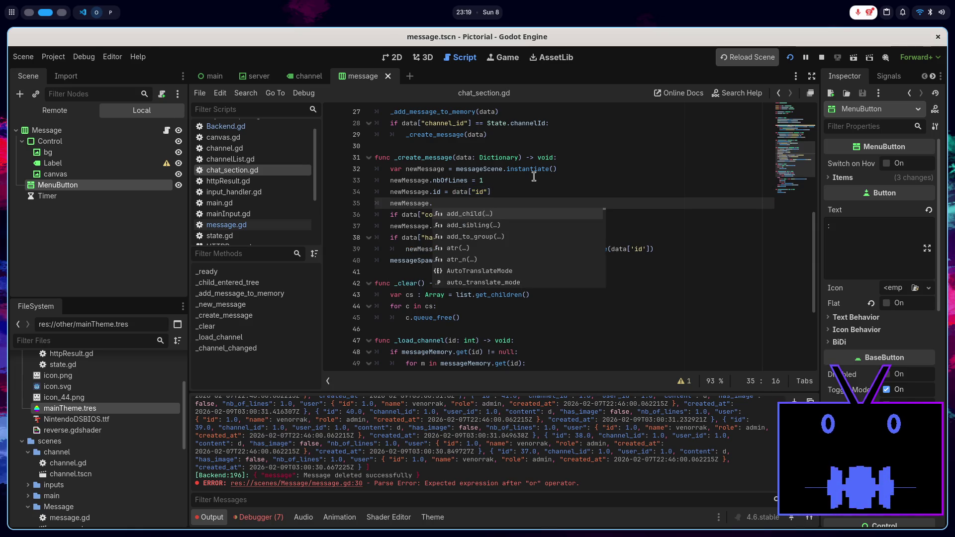
type("user = data[\"user")
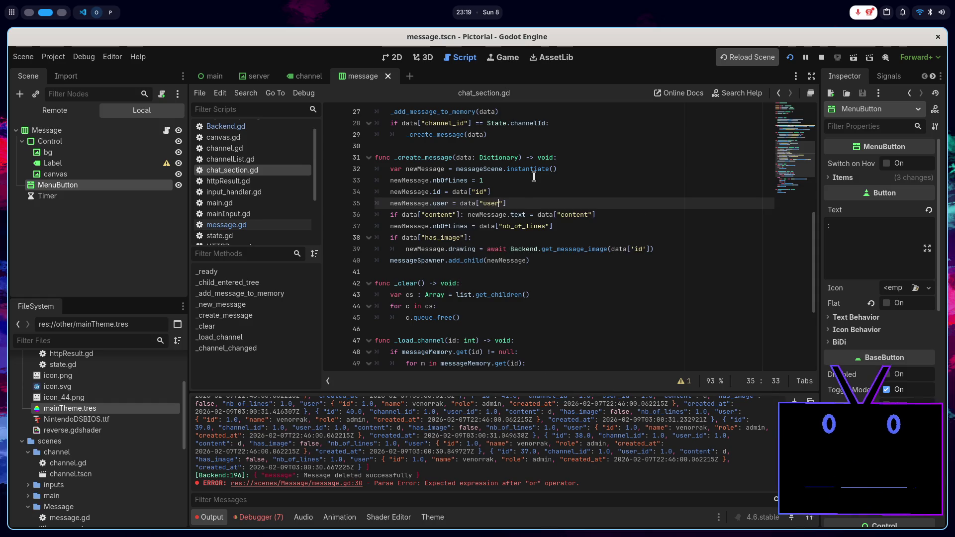
key("super+Left")
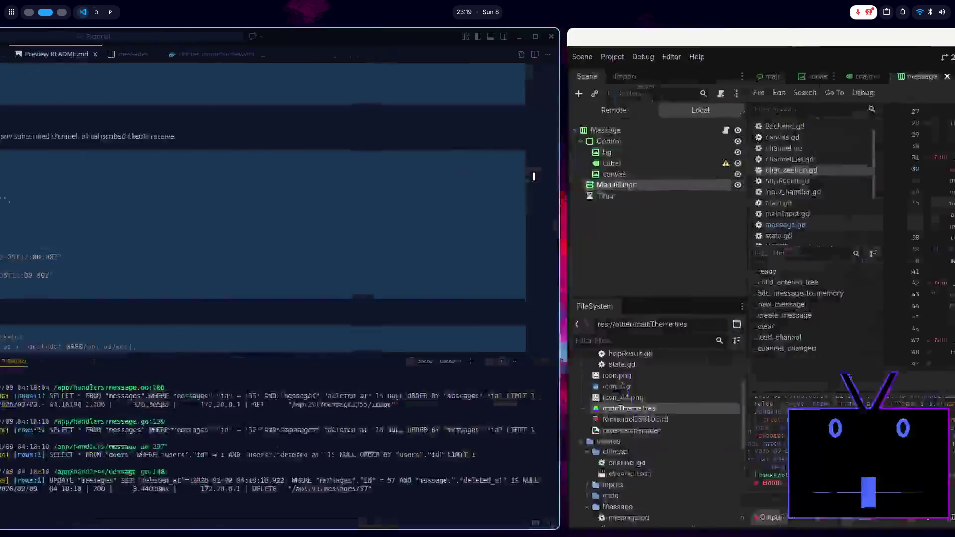
key("super+Right")
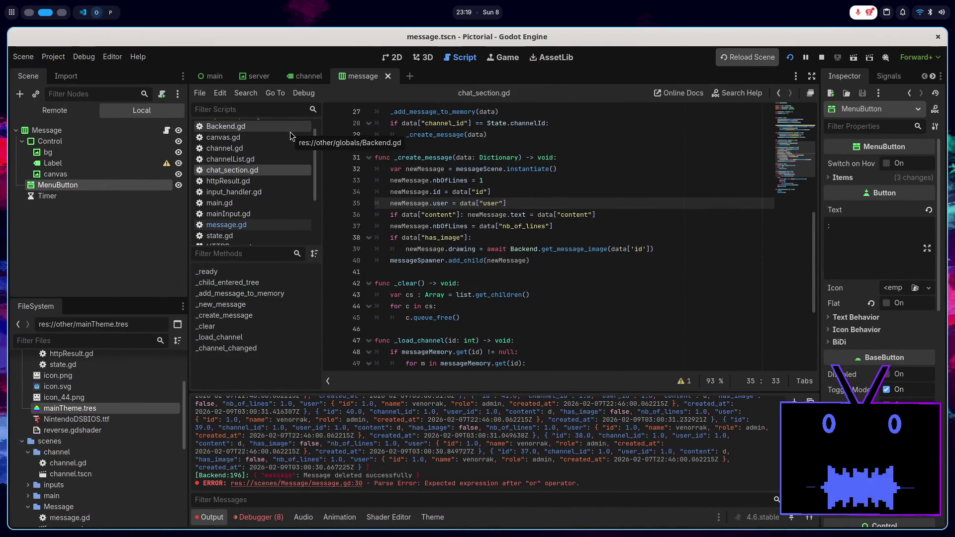
Step: Append user['id'] == after 'or' in message.gd's menu visibility condition, then bring up Backend.gd
left_click(275, 224)
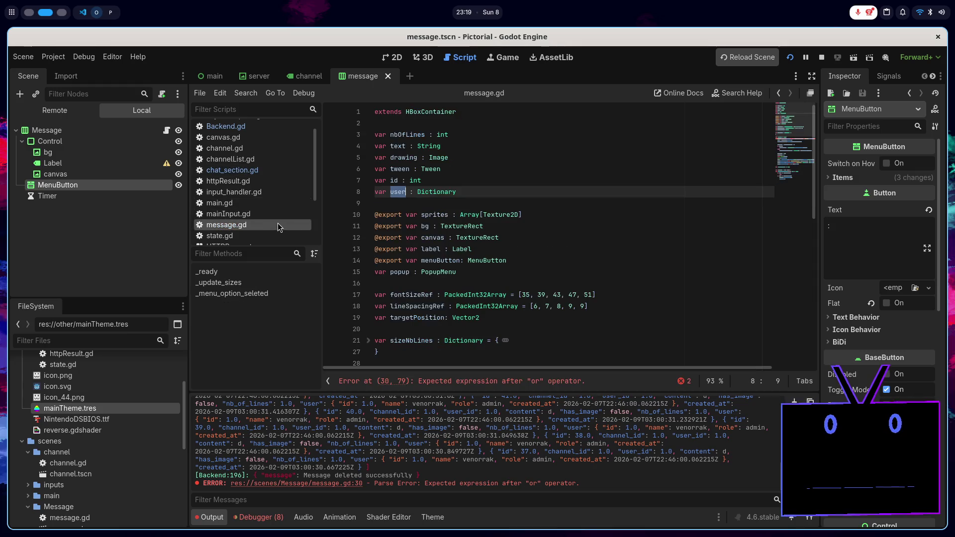
left_click(505, 193)
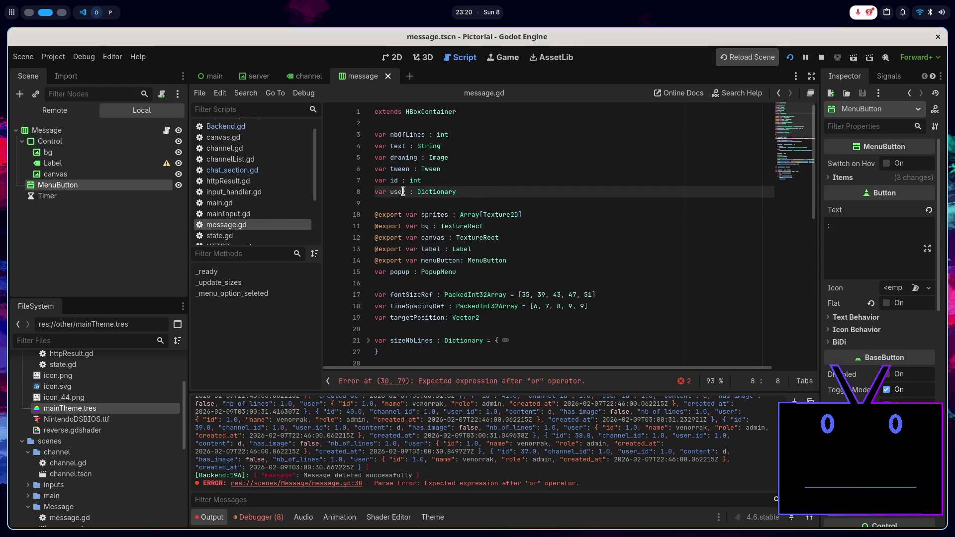
scroll(638, 291, "down", 3)
left_click(690, 282)
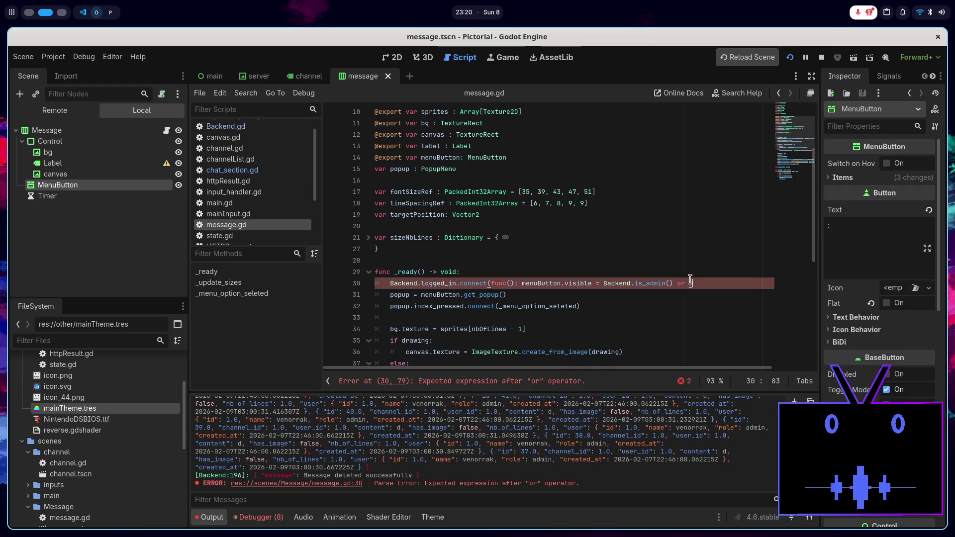
type("user[")
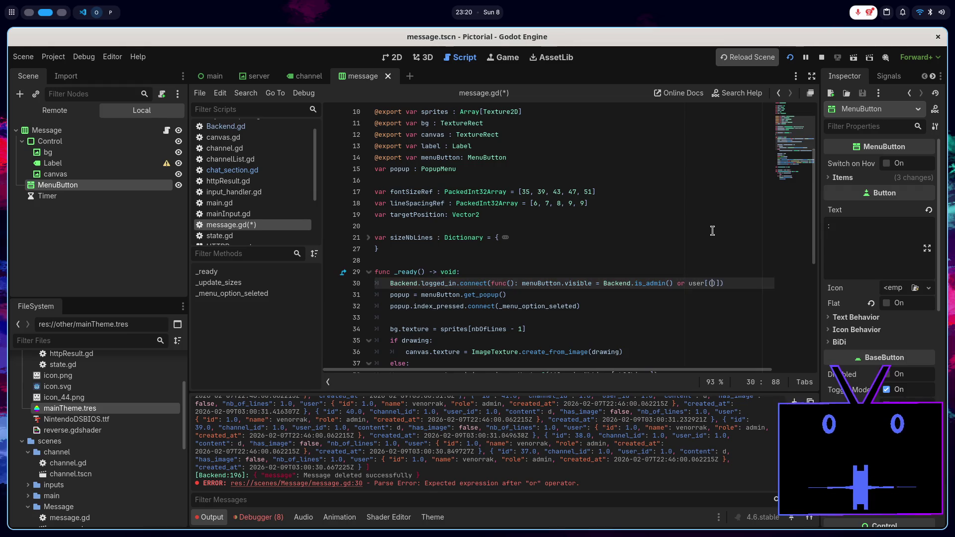
type("'id'] ")
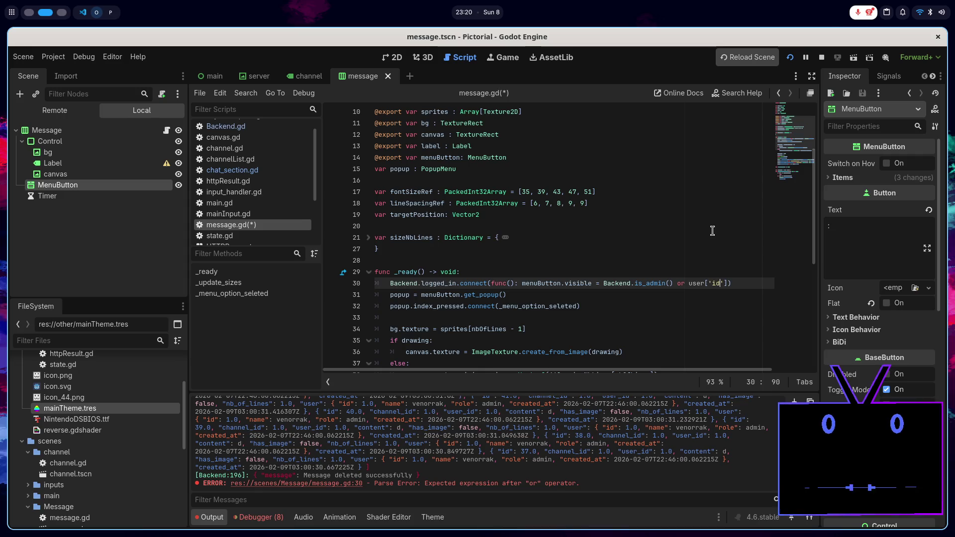
type("==")
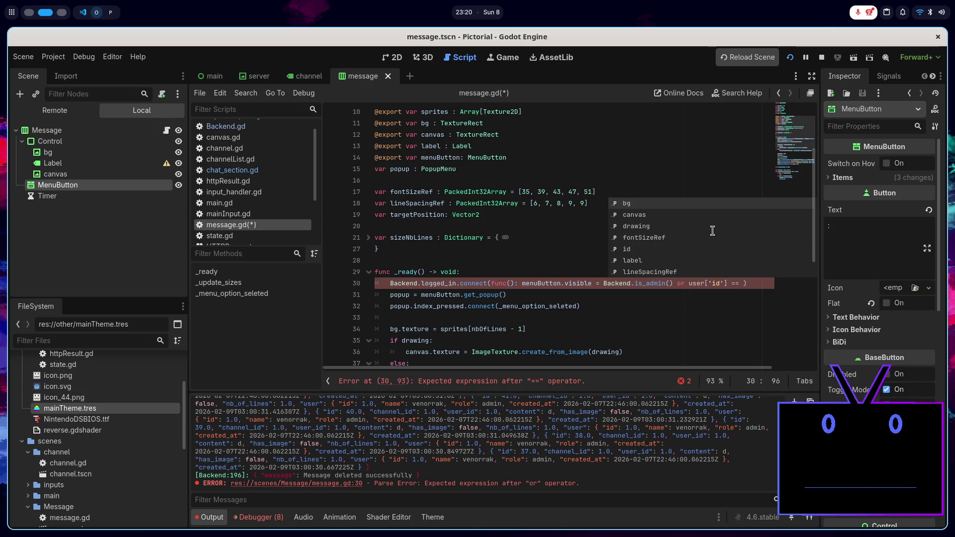
left_click(225, 127)
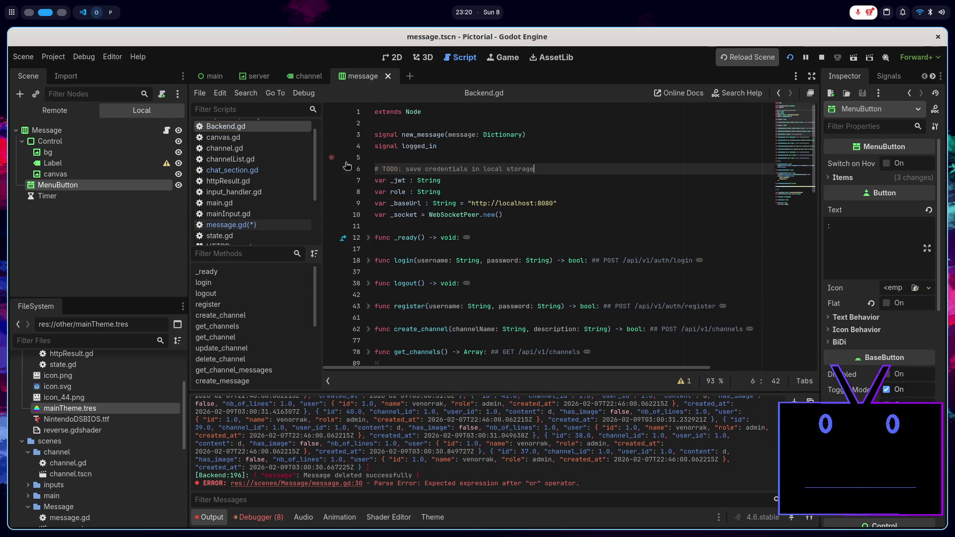
Step: After checking the login response format, declare var user : Dictionary in Backend.gd and save
left_click(529, 215)
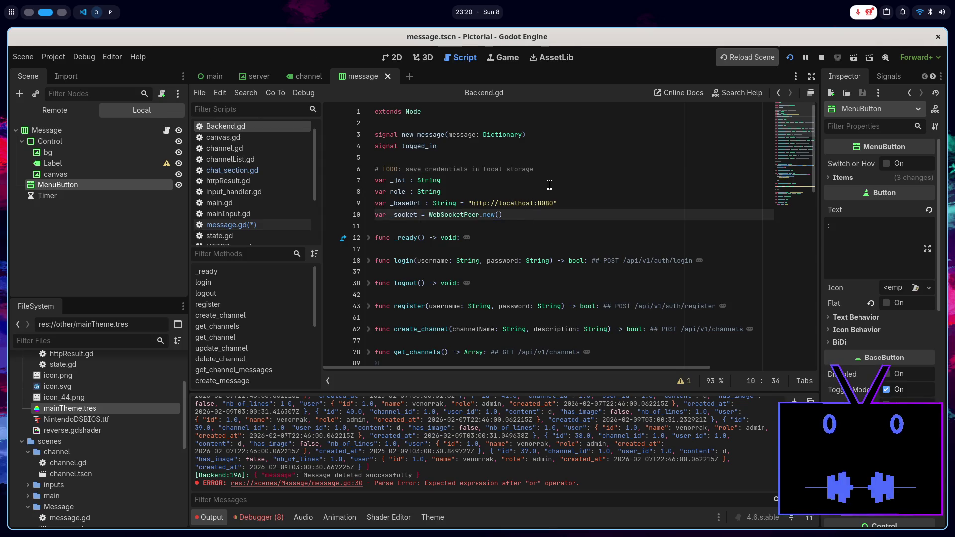
key("alt+Tab")
scroll(492, 265, "up", 10)
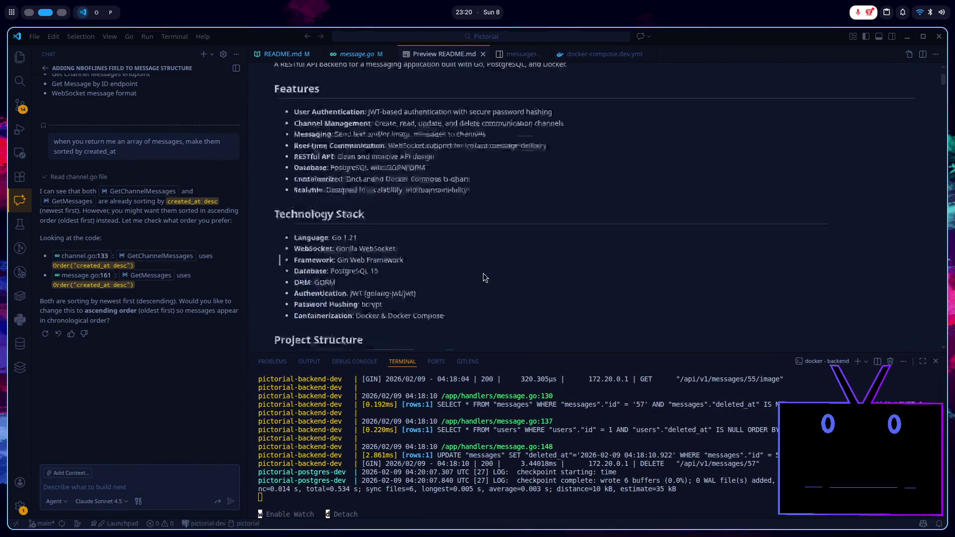
scroll(482, 275, "down", 5)
scroll(482, 275, "up", 1)
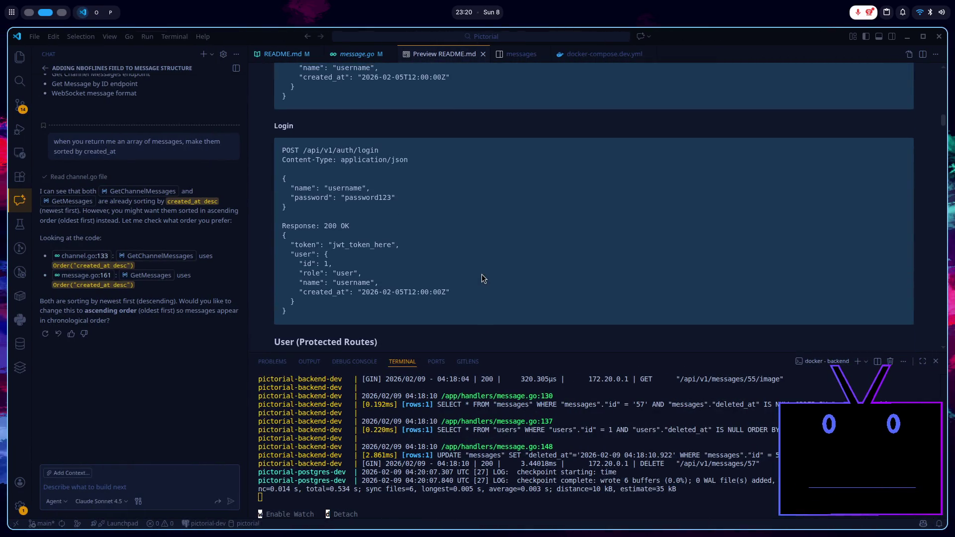
key("alt+Tab")
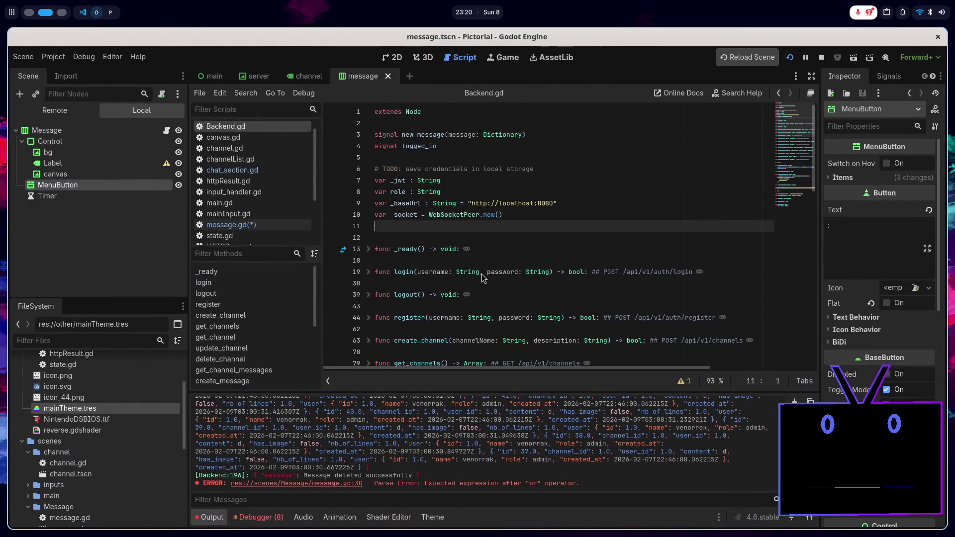
type("var us")
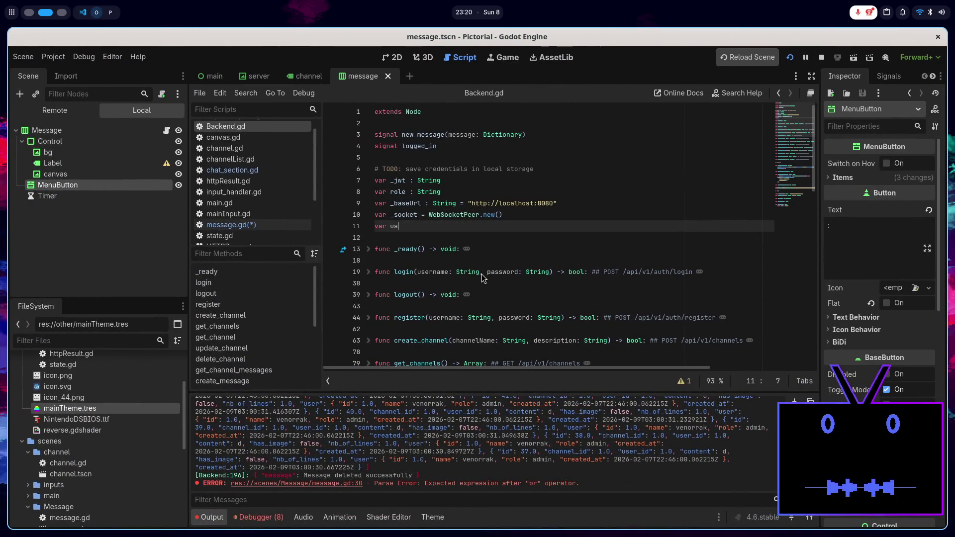
type("er : Dic")
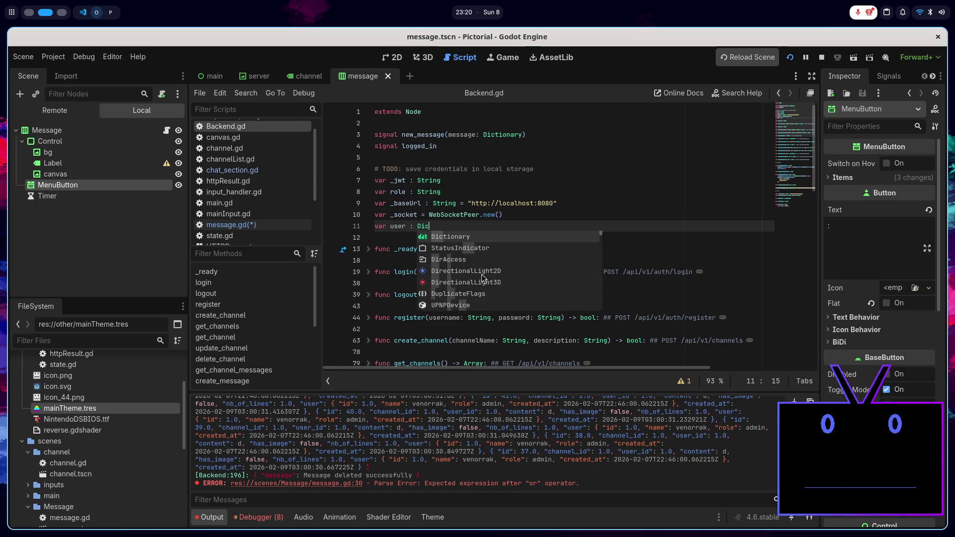
key("Return")
key("ctrl+s")
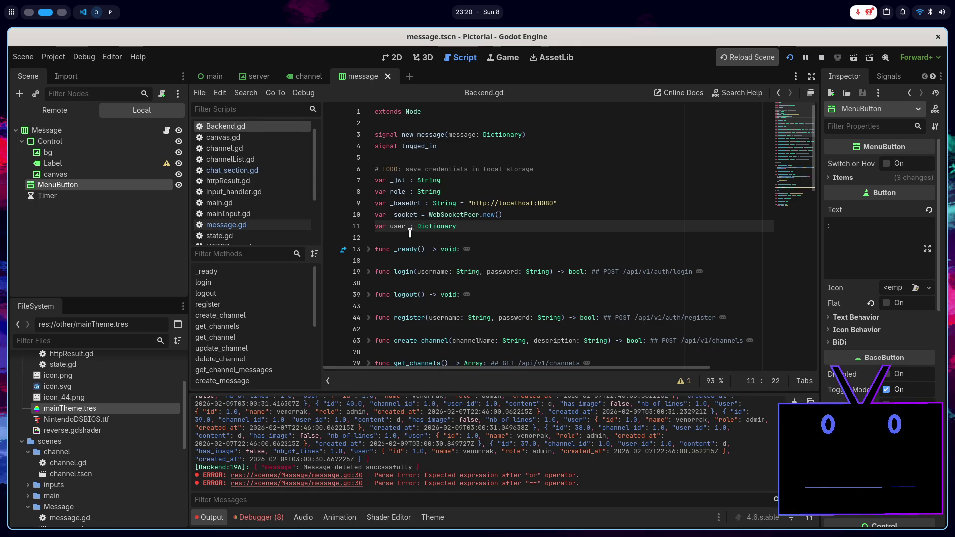
Step: Make login() store user = r["user"], remove the old role declaration, and save
double_click(398, 226)
left_click(369, 272)
scroll(389, 261, "down", 2)
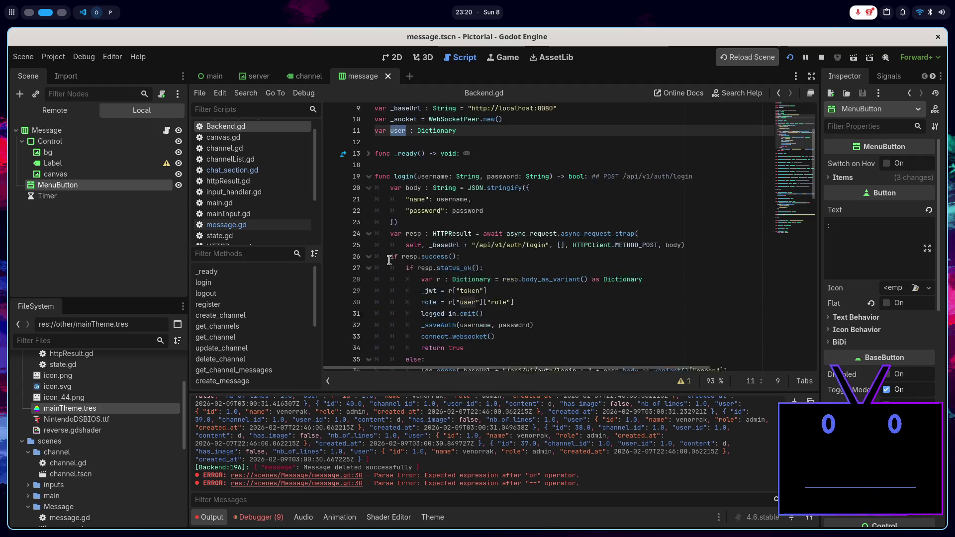
scroll(389, 261, "down", 2)
left_click(528, 255)
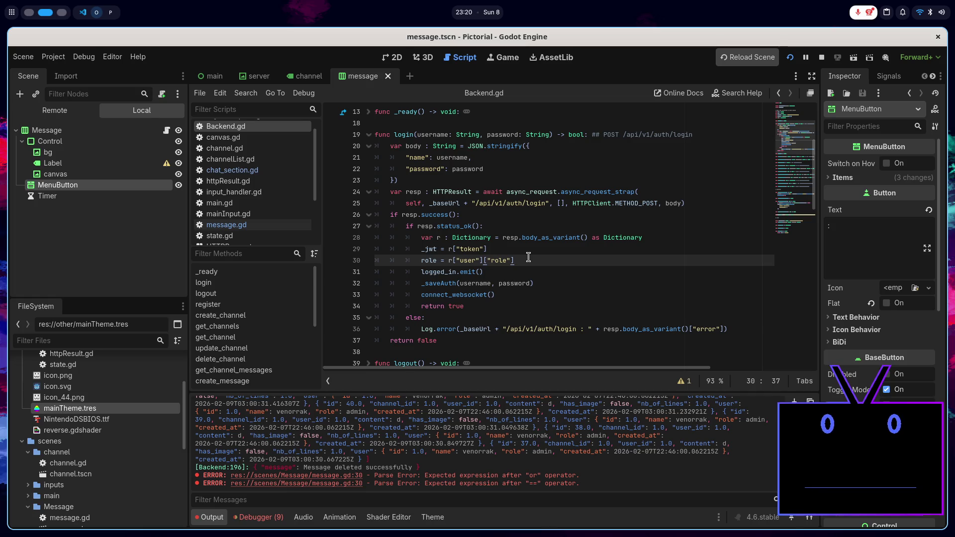
key("Return")
type("user = ")
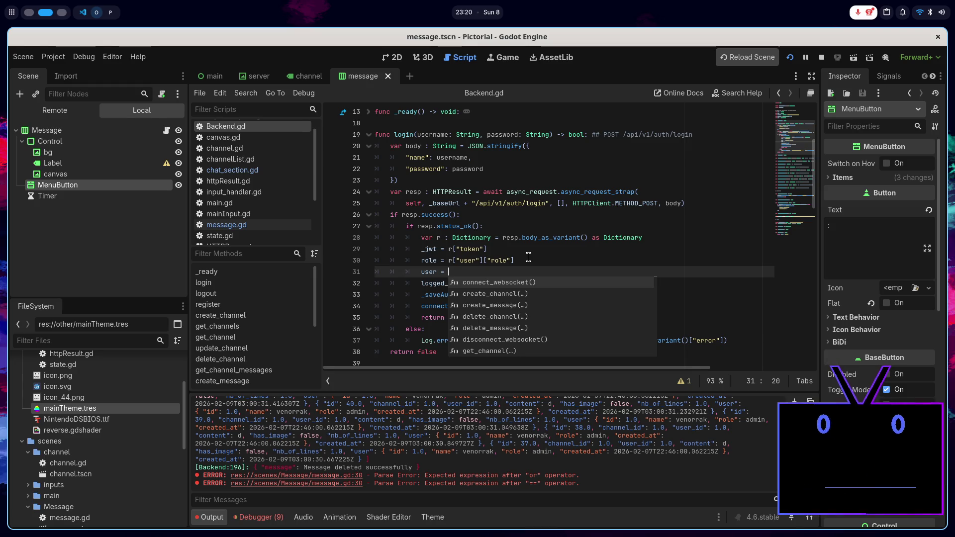
type("r[\"user")
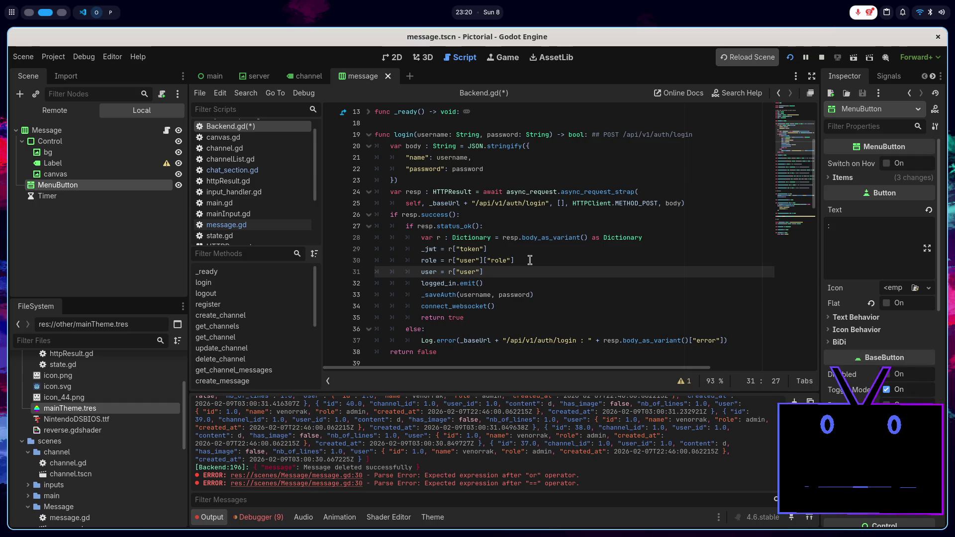
left_click_drag(528, 256, 529, 252)
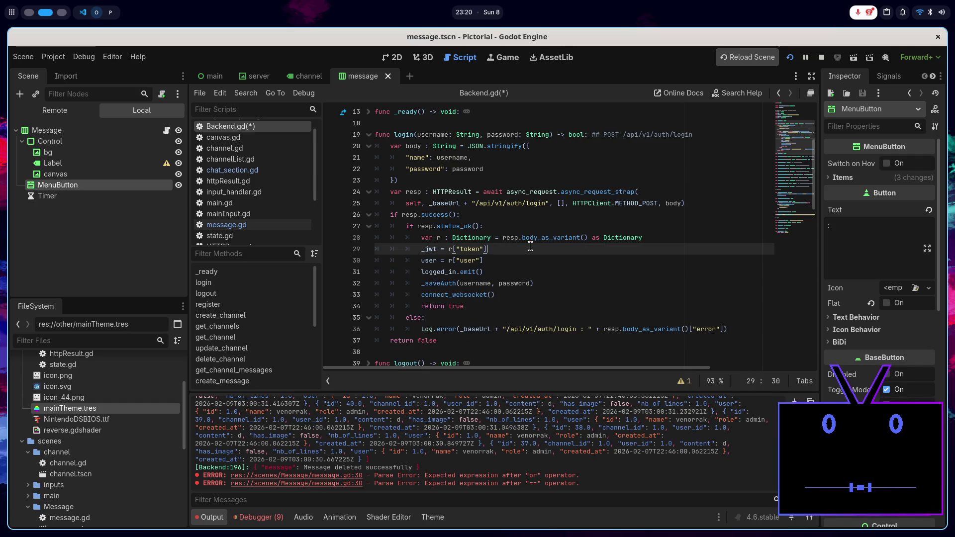
scroll(530, 247, "up", 4)
key("BackSpace")
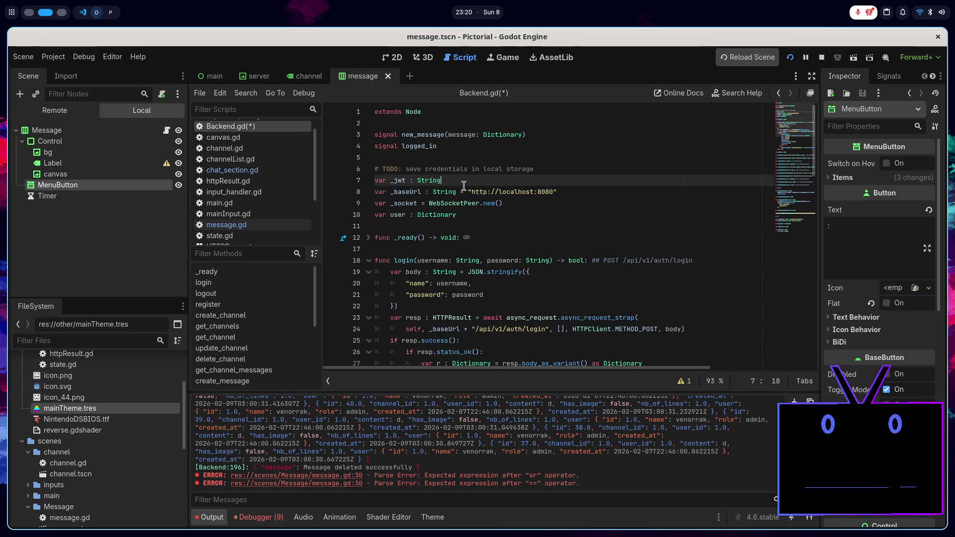
key("ctrl+s")
Step: Replace register()'s role assignment with user = r["user"] and save Backend.gd
left_click(406, 215)
scroll(503, 193, "down", 5)
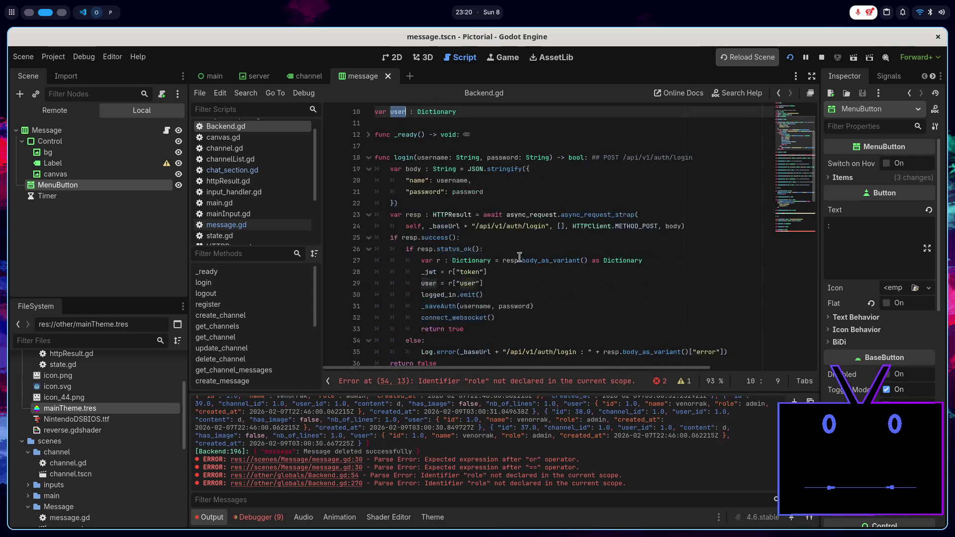
left_click(504, 180)
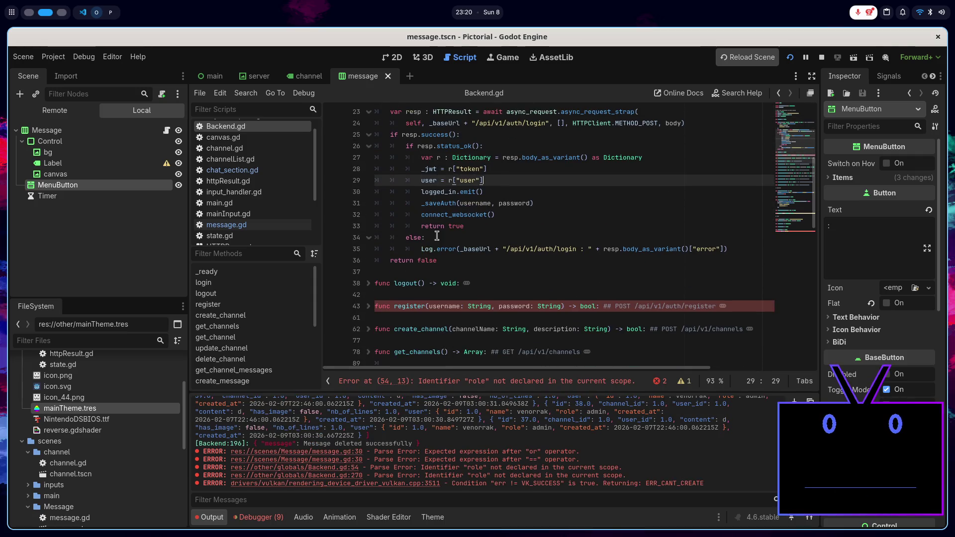
left_click(369, 306)
scroll(396, 282, "down", 4)
scroll(395, 282, "down", 2)
triple_click(527, 226)
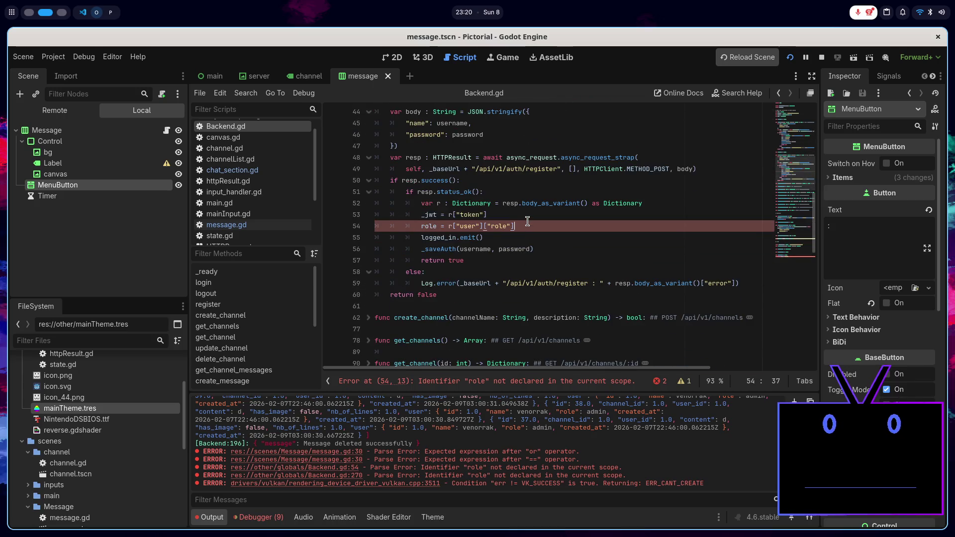
left_click_drag(527, 226, 530, 216)
key("BackSpace")
key("Return")
type("user = r[\"user\"]")
key("Return")
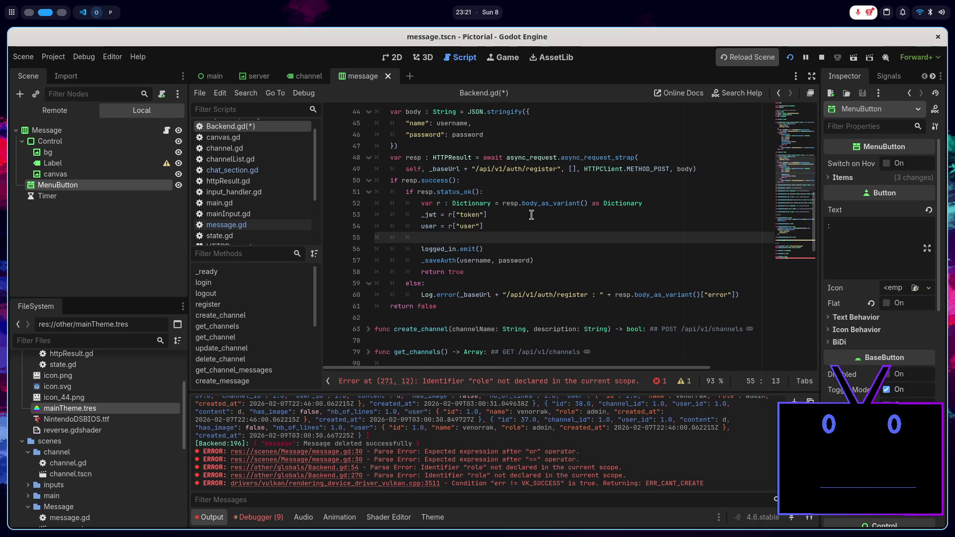
key("BackSpace")
key("ctrl+s")
Step: Change is_admin()'s check to user["role"] == "admin" and save
scroll(448, 224, "up", 3)
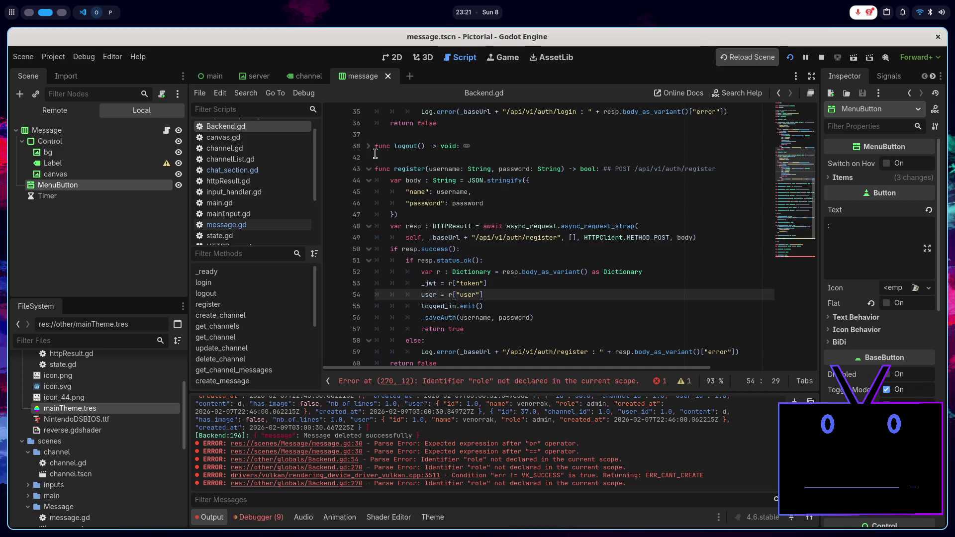
left_click(368, 169)
scroll(397, 248, "down", 10)
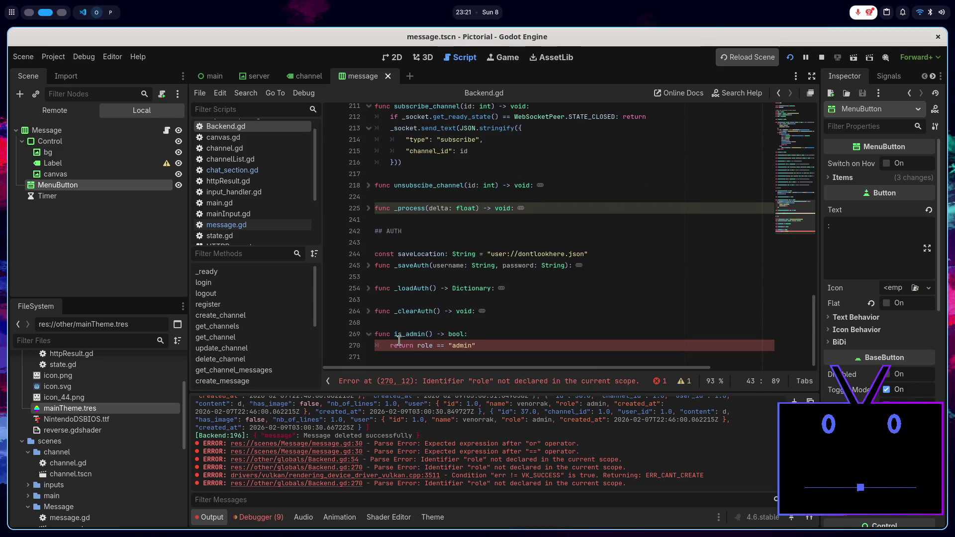
left_click(417, 345)
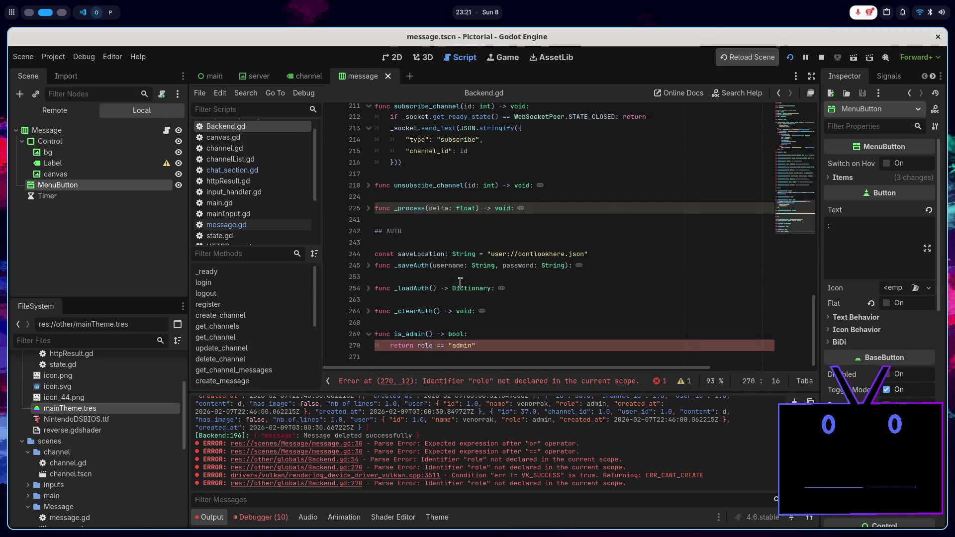
type("user[\"")
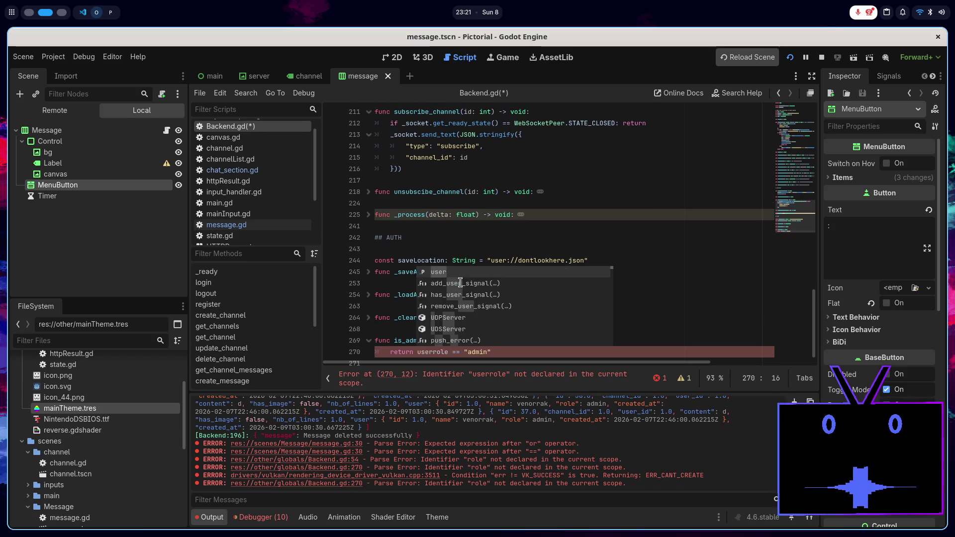
key("Right")
key("Right")
key("Right")
type("\"]")
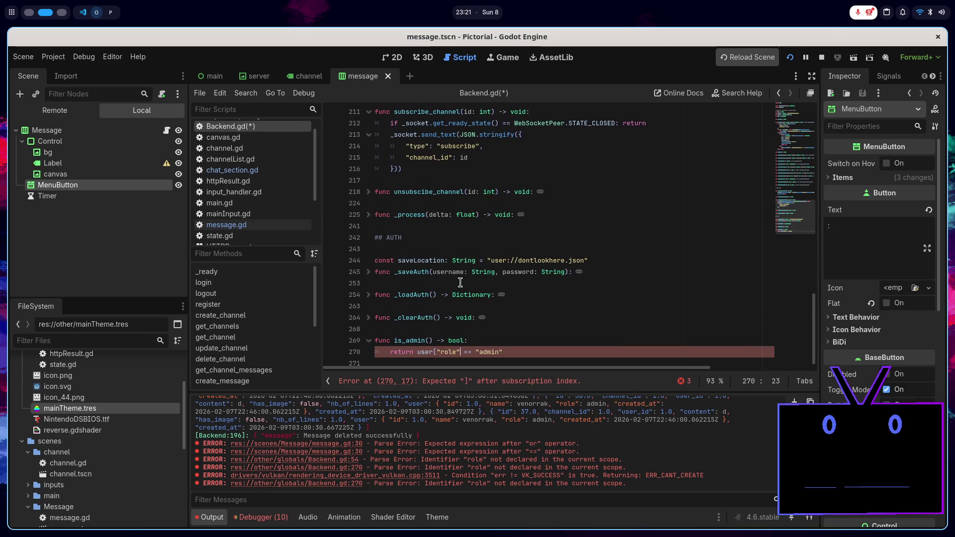
key("ctrl+s")
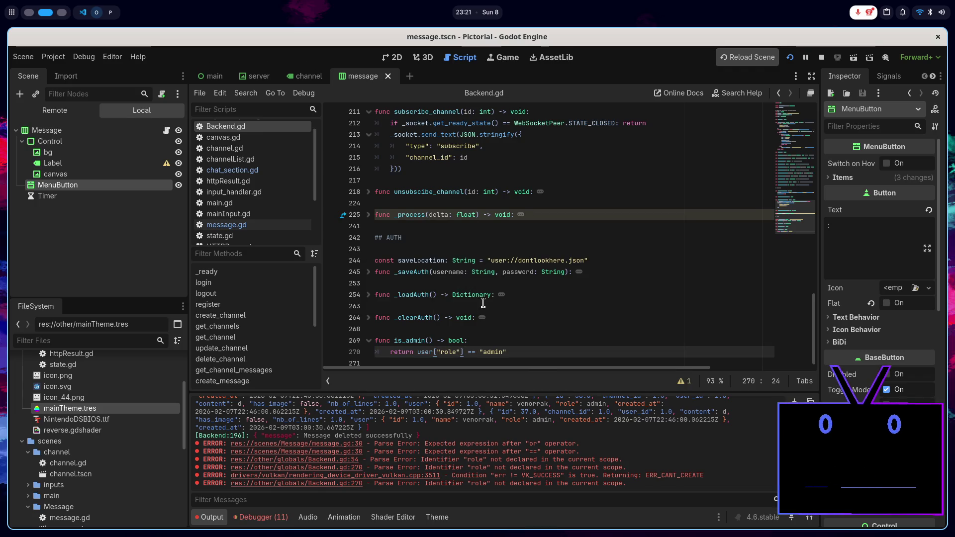
Step: Add an 'if user:' condition line at the top of is_admin()
scroll(497, 337, "up", 20)
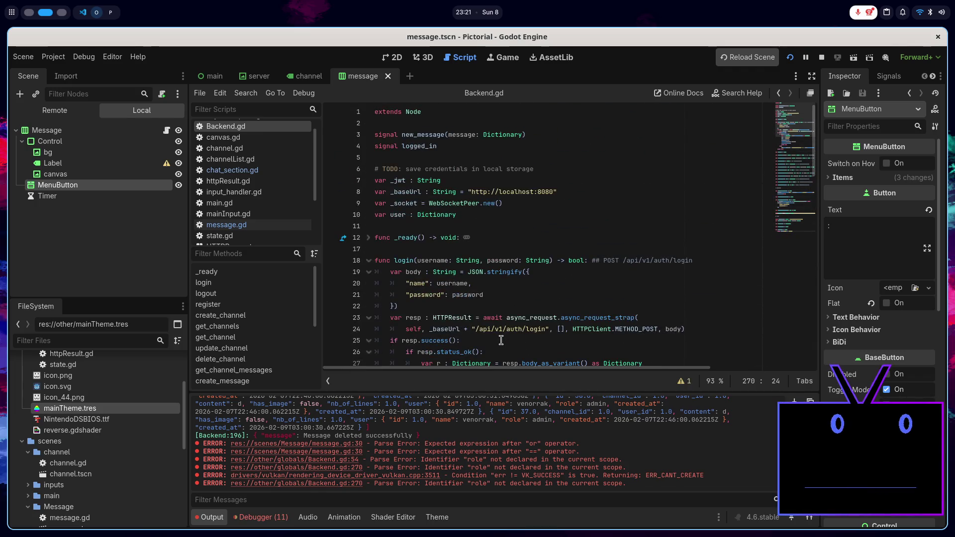
scroll(501, 340, "down", 20)
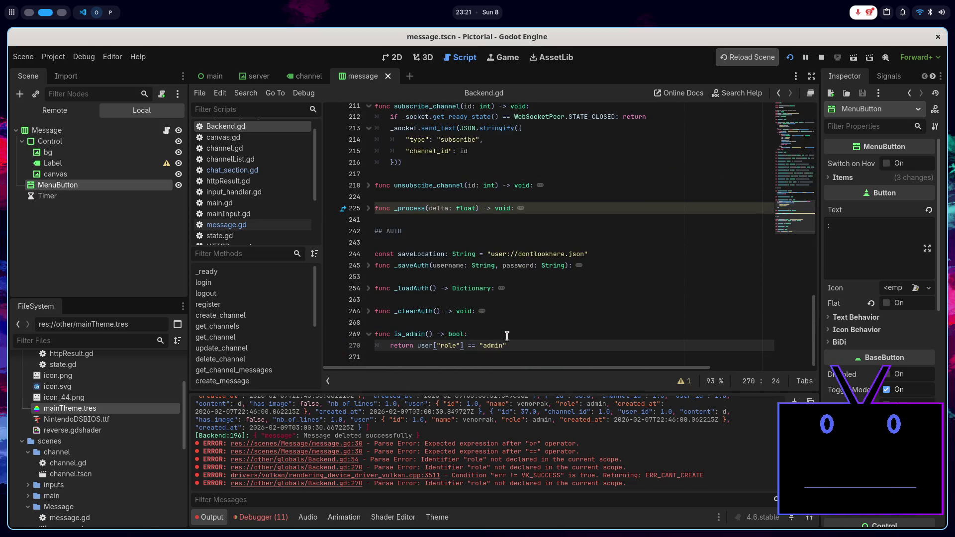
left_click(505, 335)
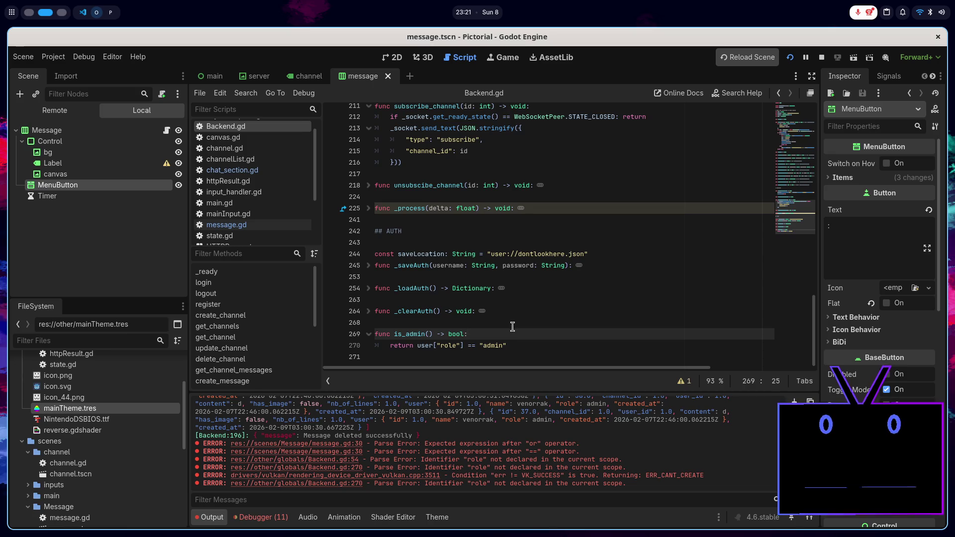
key("Return")
type("if")
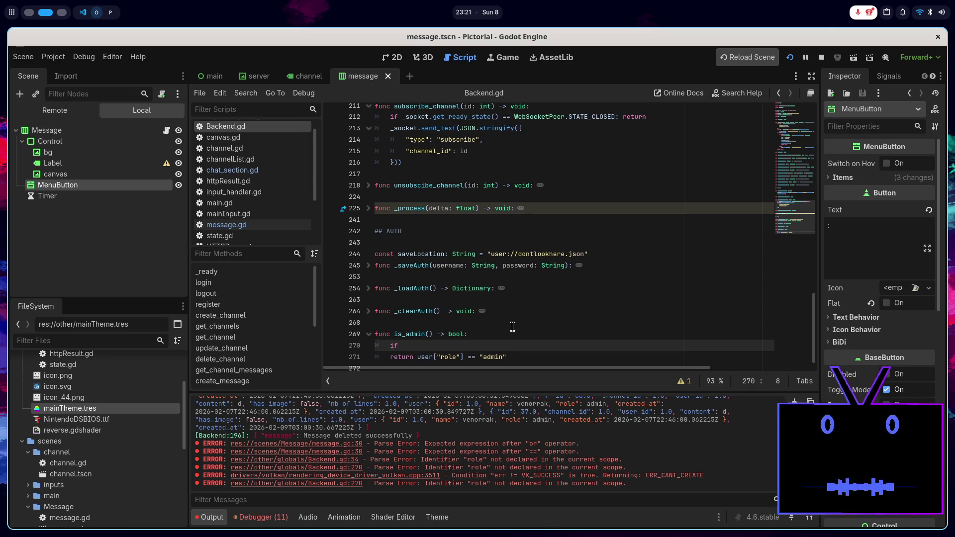
scroll(512, 326, "up", 20)
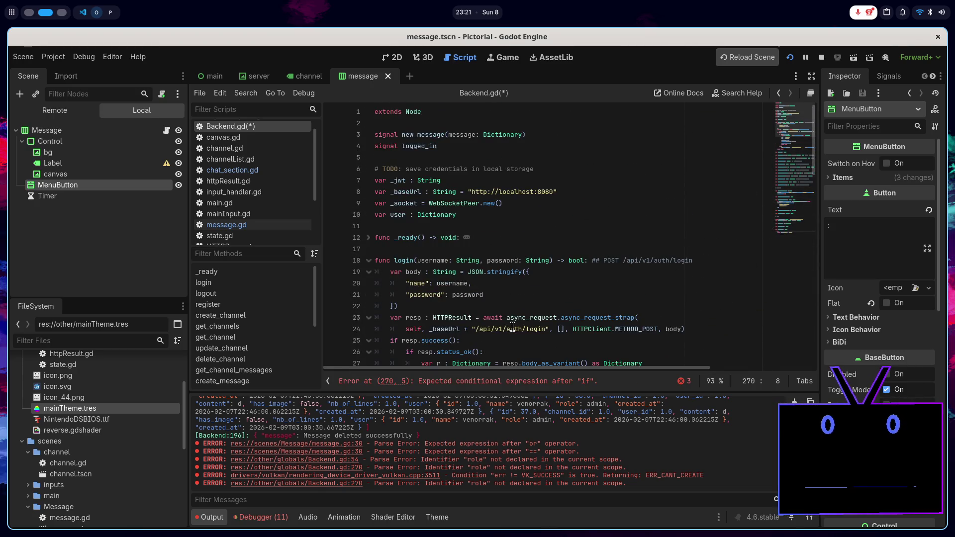
scroll(512, 326, "down", 4)
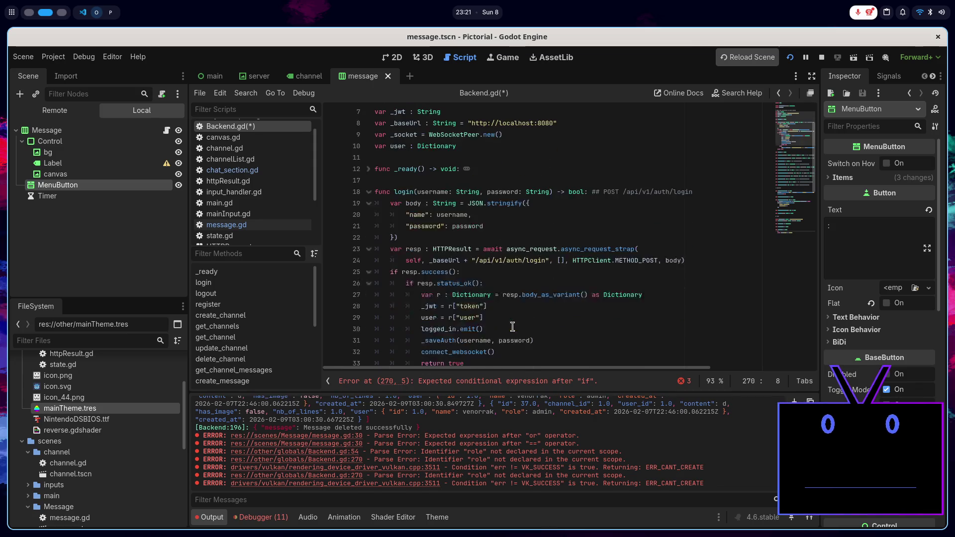
left_click(369, 123)
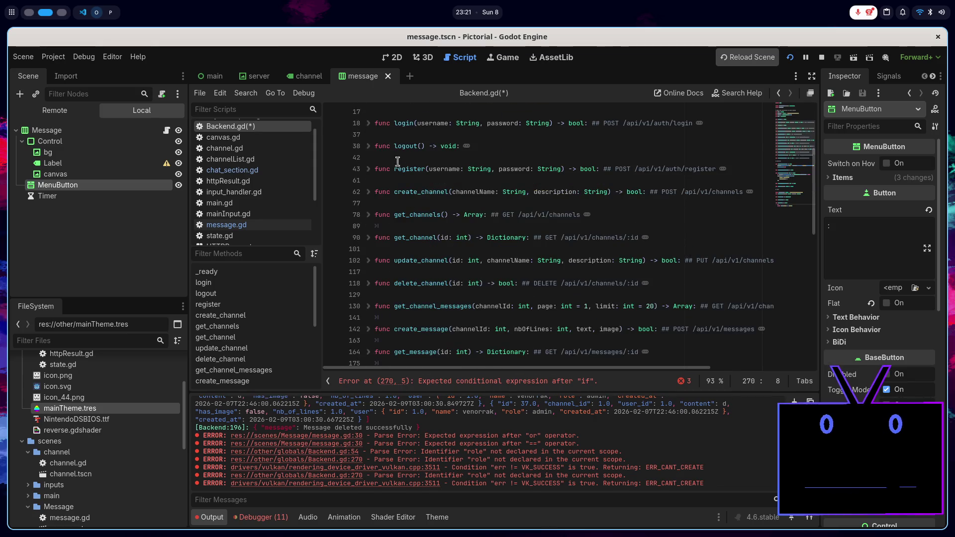
scroll(405, 184, "up", 5)
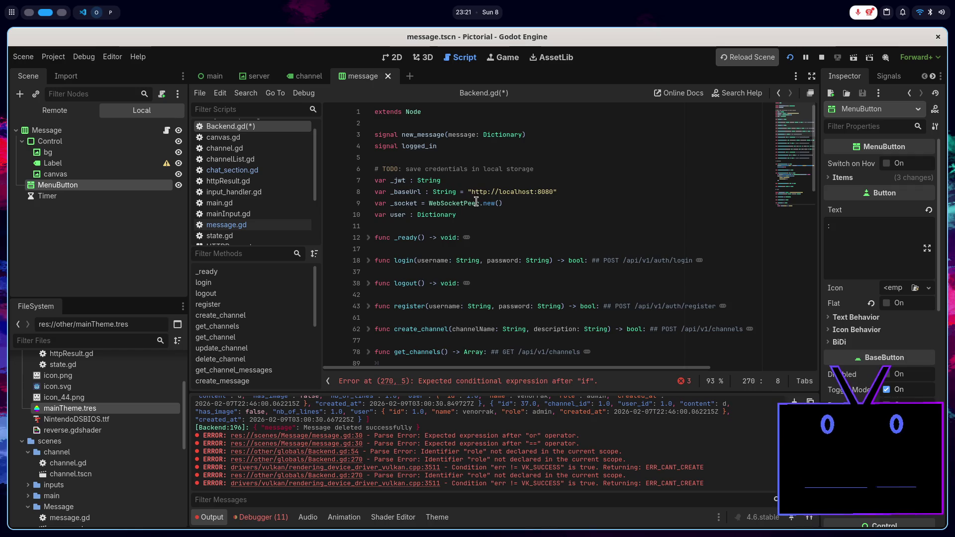
left_click(461, 215)
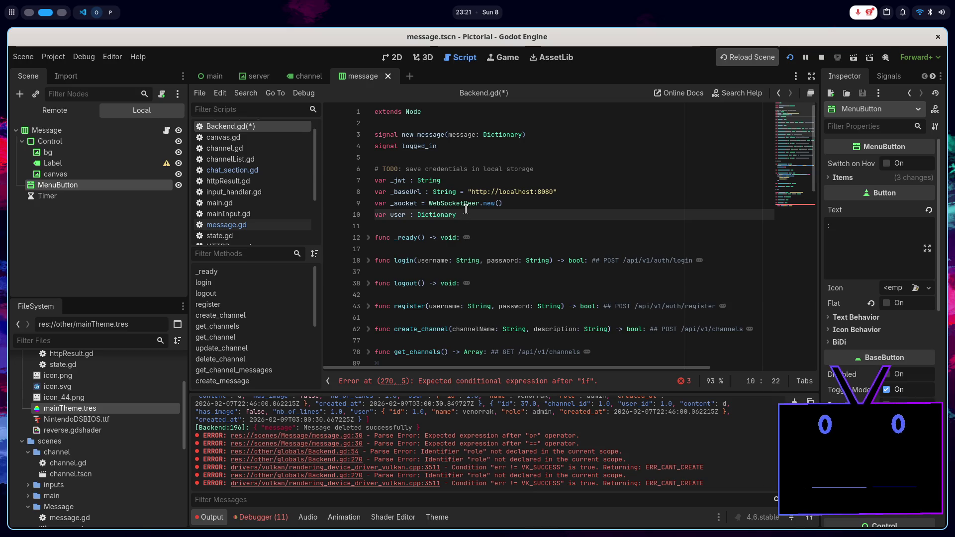
scroll(467, 215, "down", 10)
left_click(422, 333)
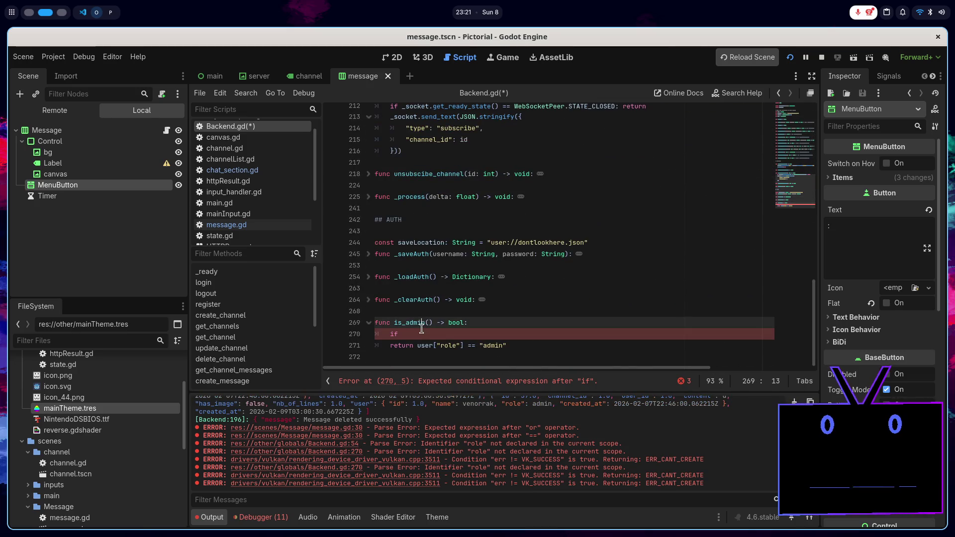
type("user:")
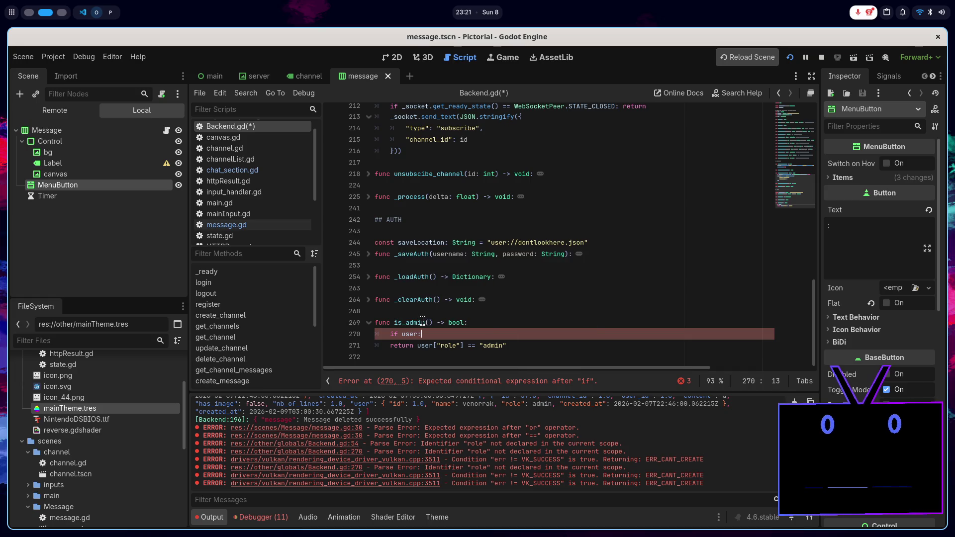
Step: Indent the return under the if, add an else returning false, save, and fold is_admin
left_click(390, 345)
key("Tab")
left_click(469, 336)
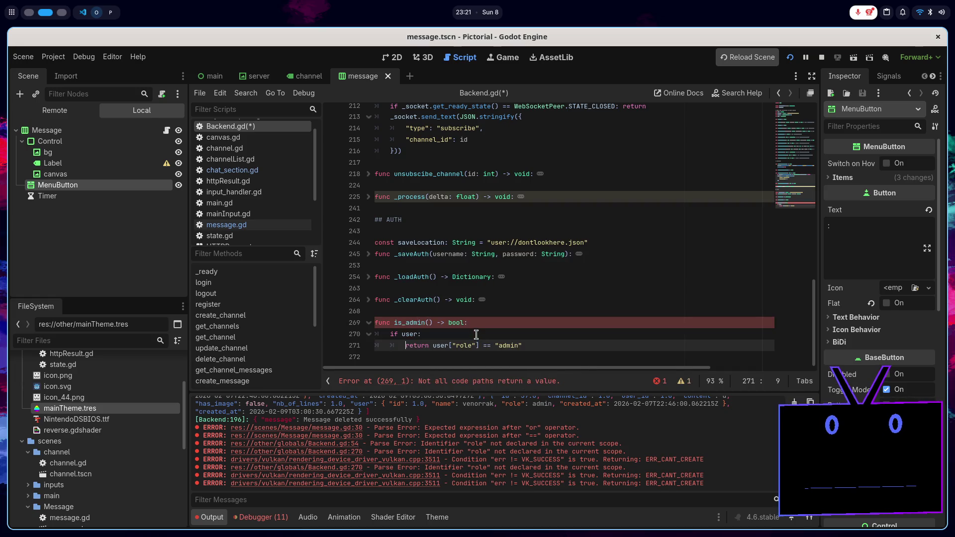
left_click(537, 345)
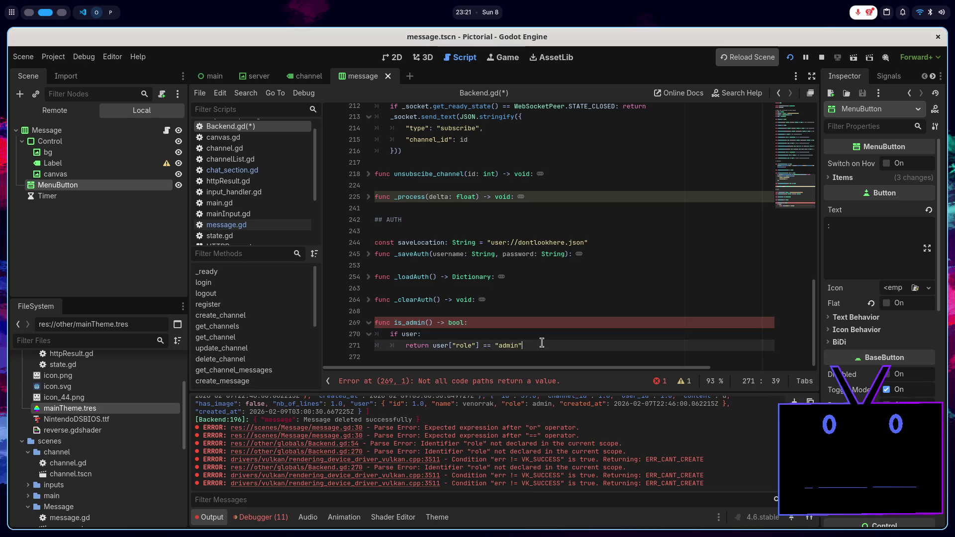
key("Return")
type("else")
key("Return")
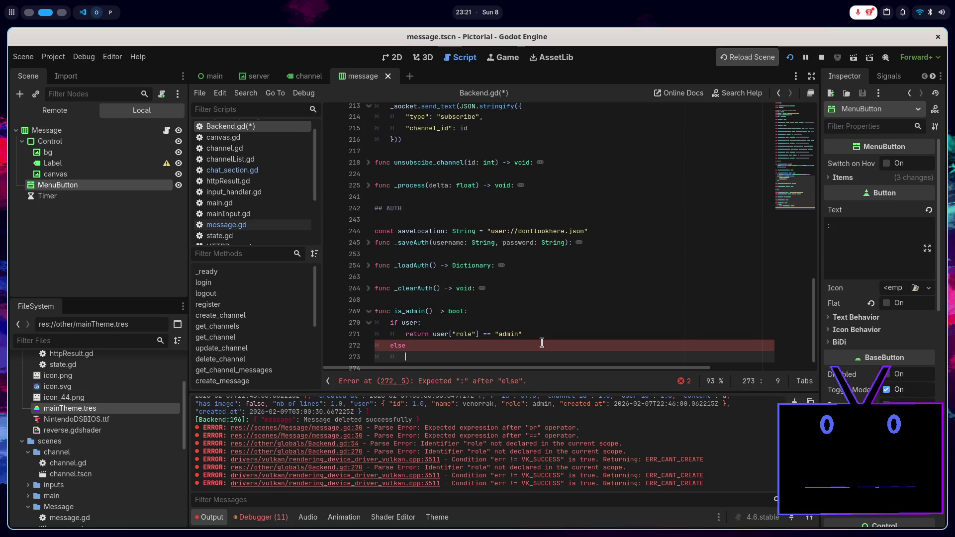
type("returnfalse")
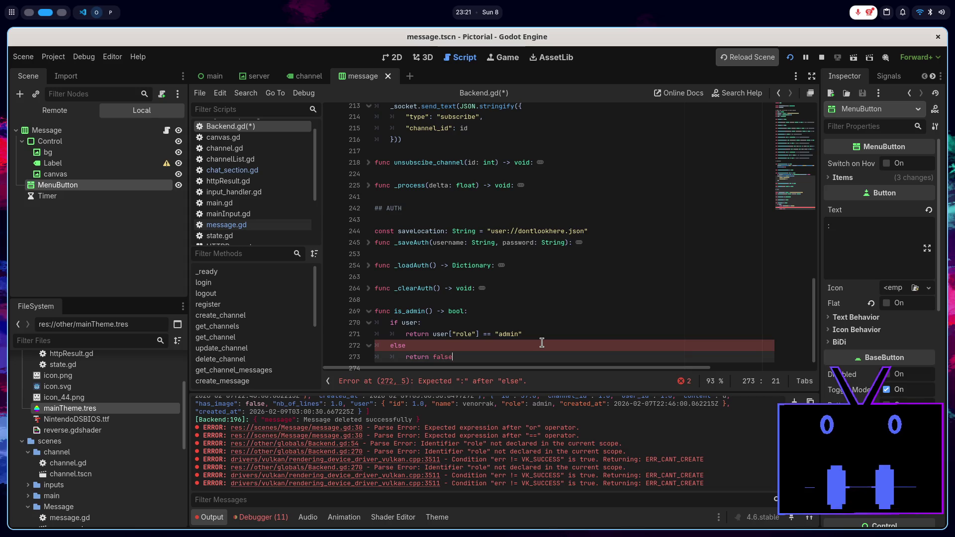
key("ctrl+s")
left_click(447, 344)
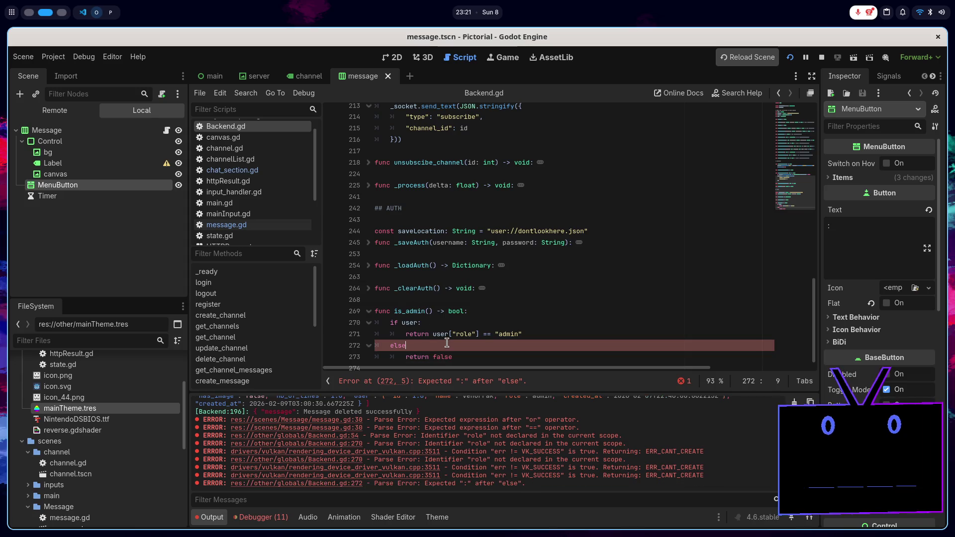
type(":")
left_click(368, 311)
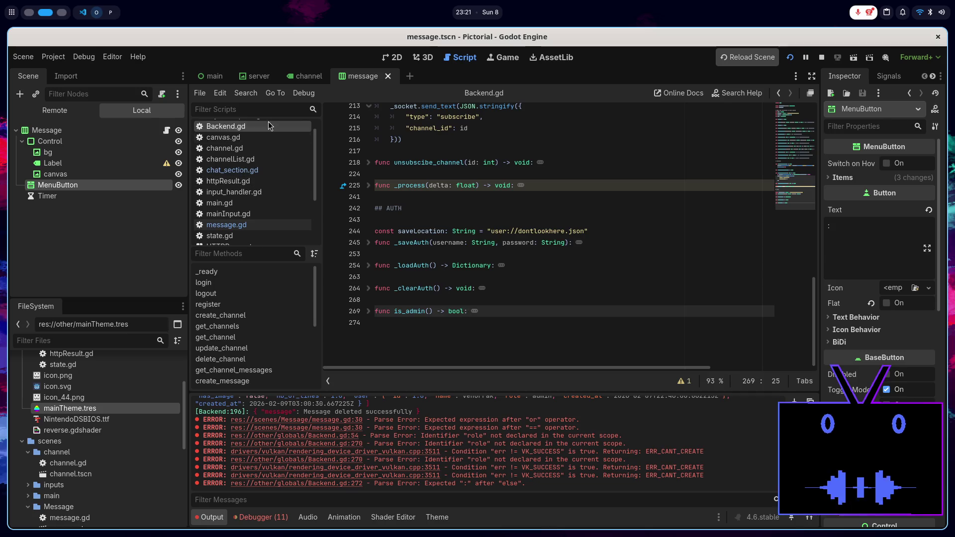
left_click(232, 170)
left_click(226, 224)
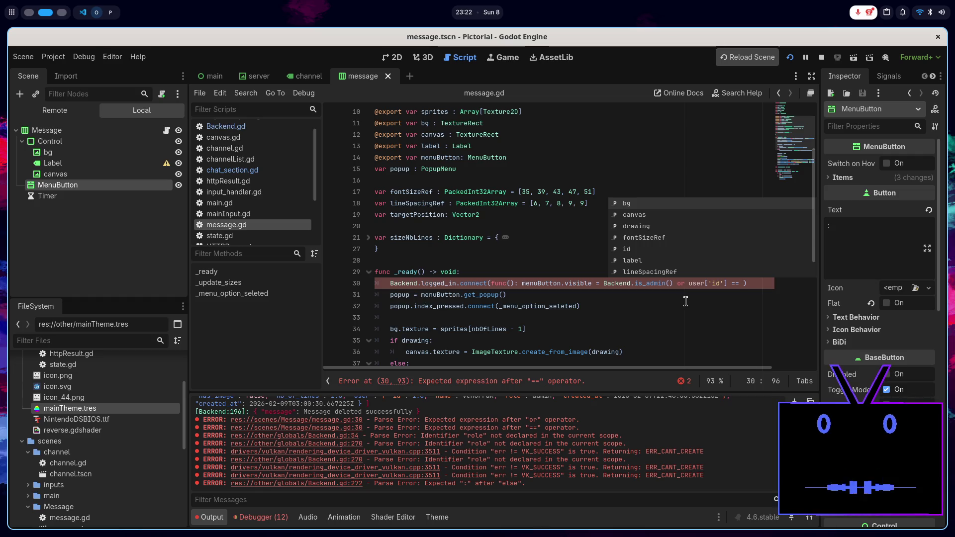
type("Backend.")
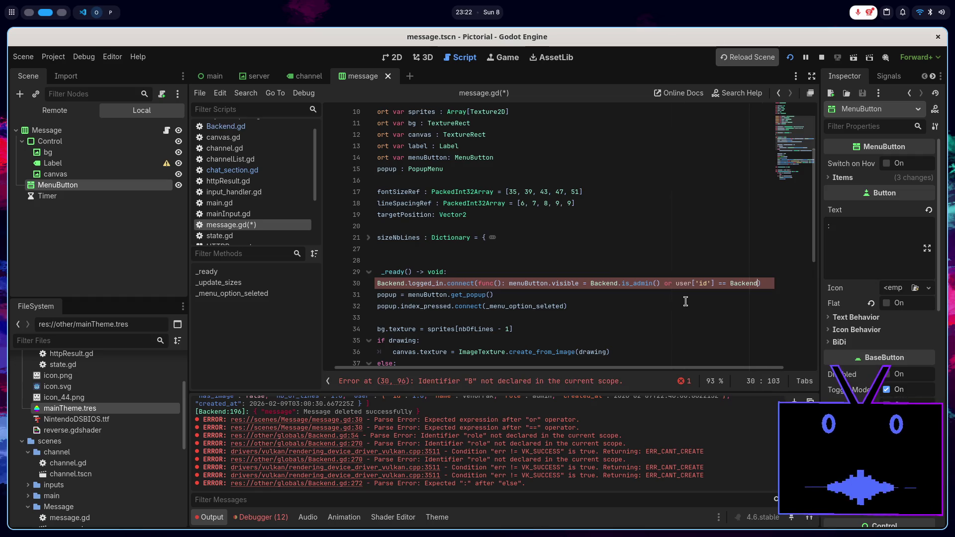
type("user[\"")
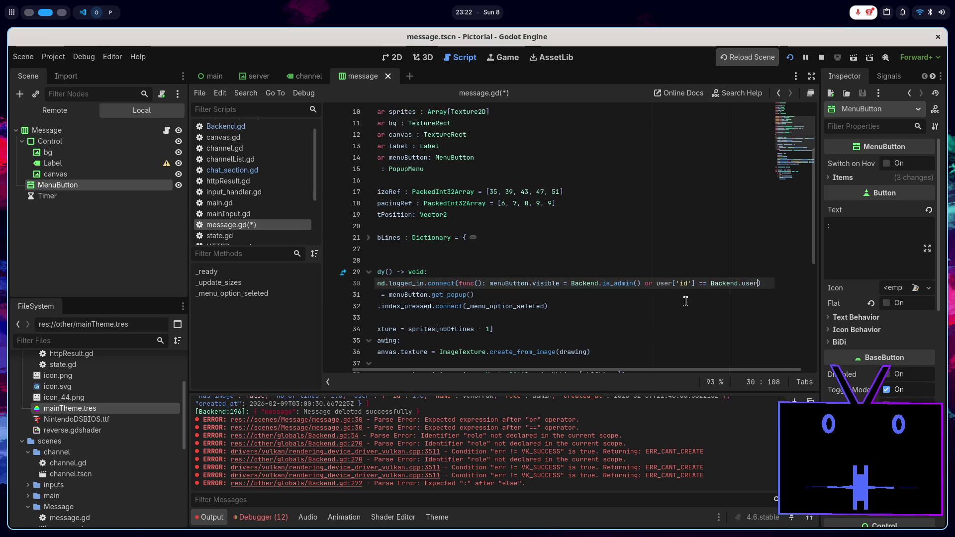
type("id")
key("ctrl+s")
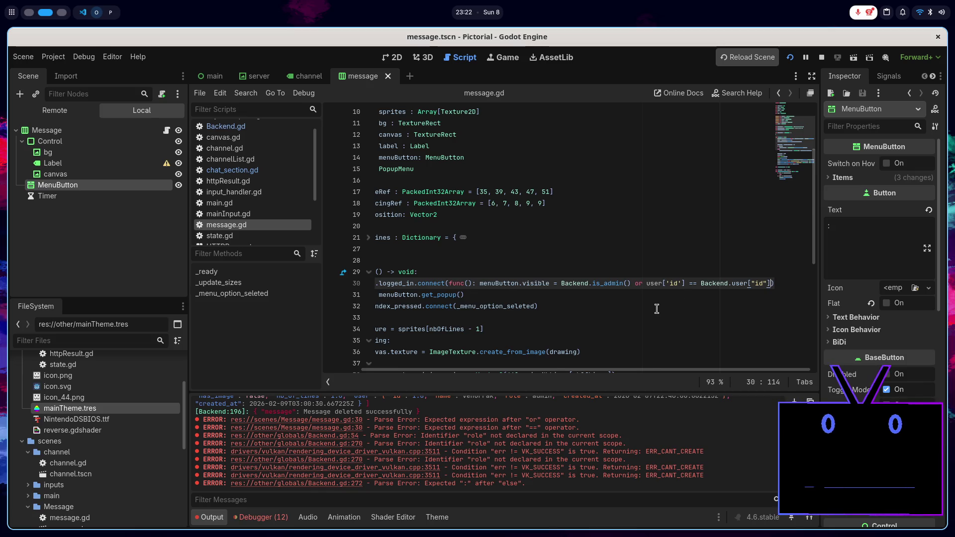
scroll(654, 309, "left", 2)
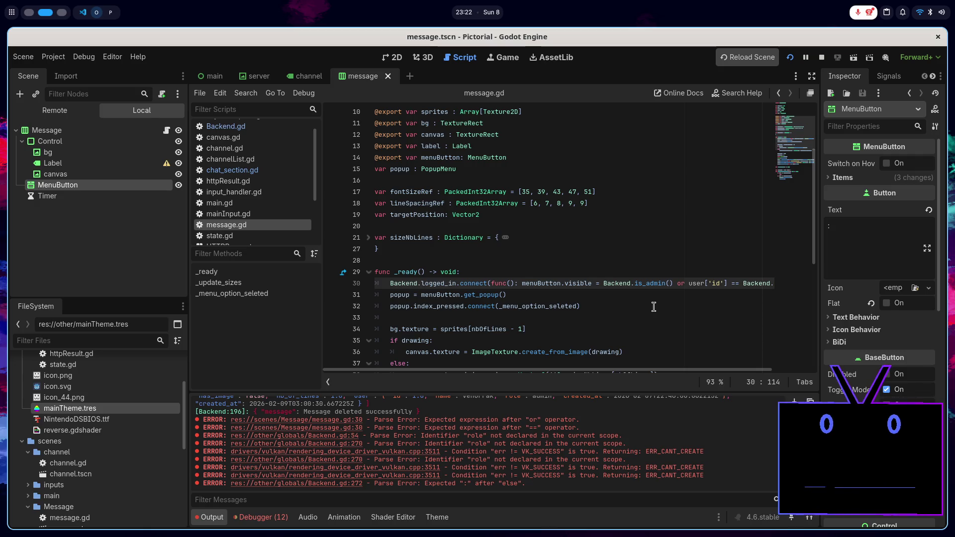
scroll(653, 307, "right", 2)
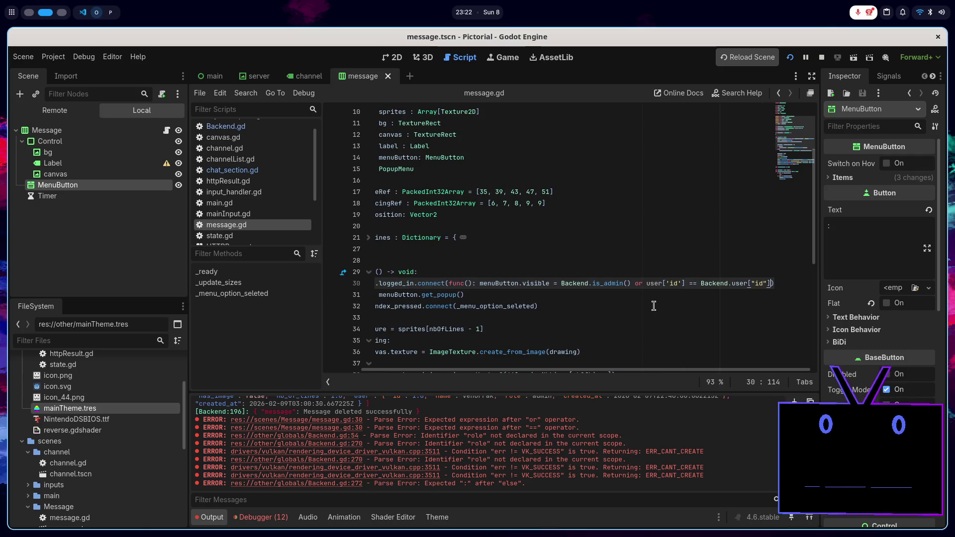
scroll(654, 306, "left", 2)
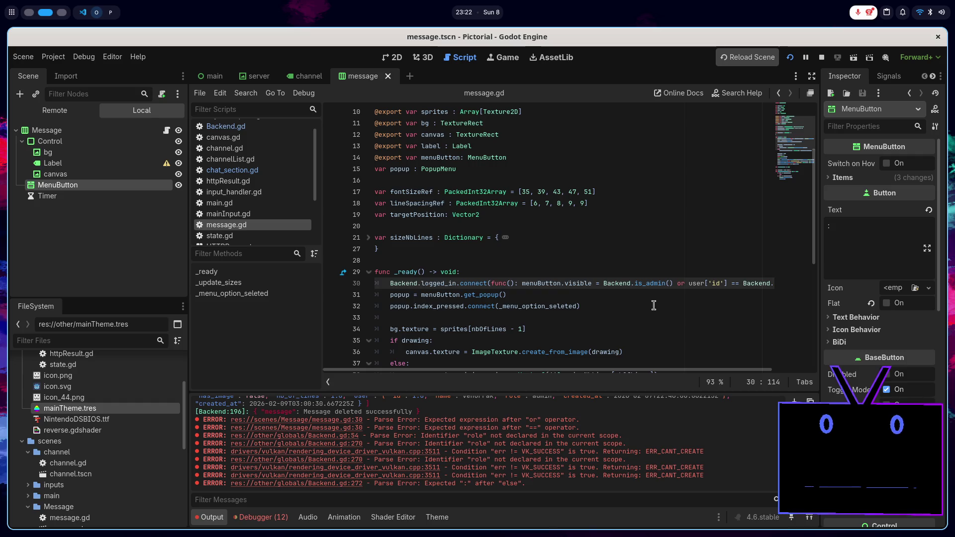
left_click(614, 291)
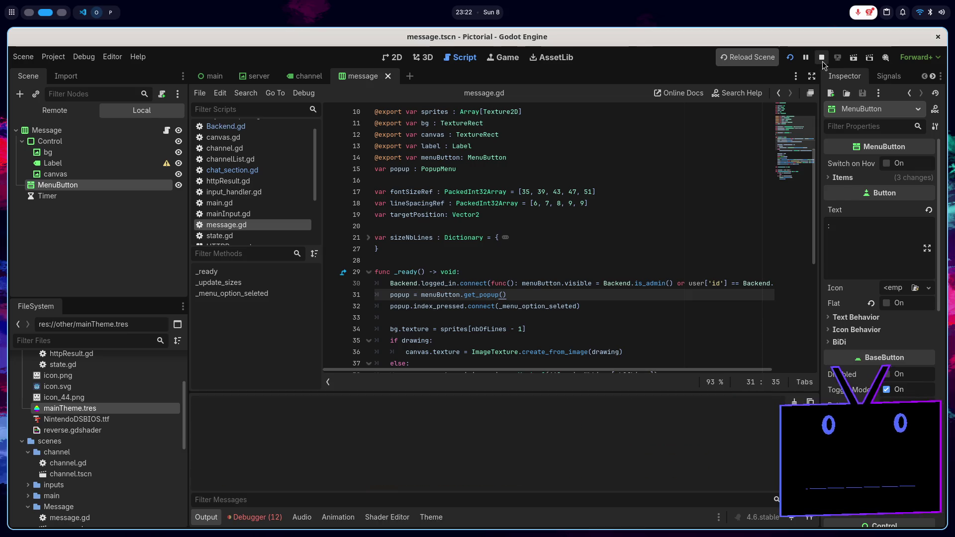
Step: Run the Pictorial client to check which messages show a menu button, then close it and switch to the browser
left_click(789, 57)
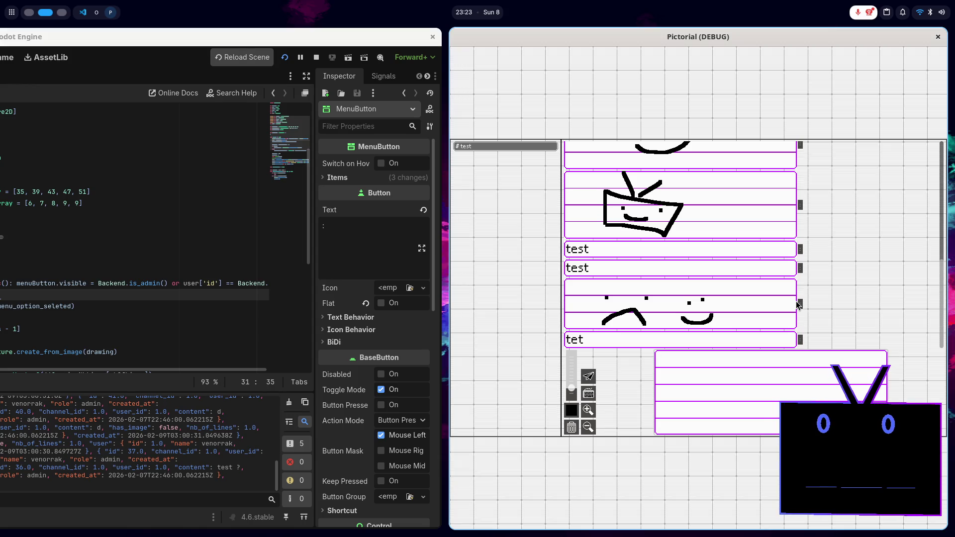
key("alt+F4")
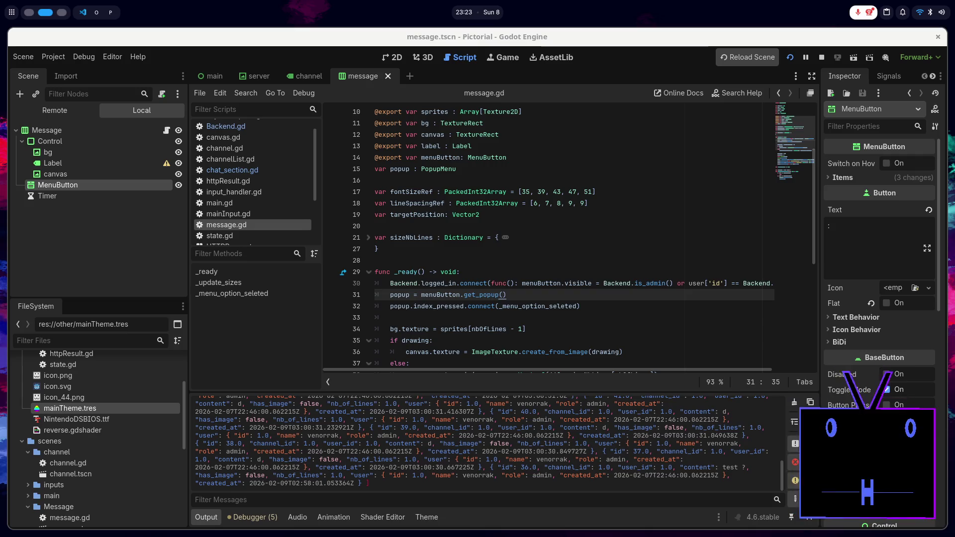
key("super+1")
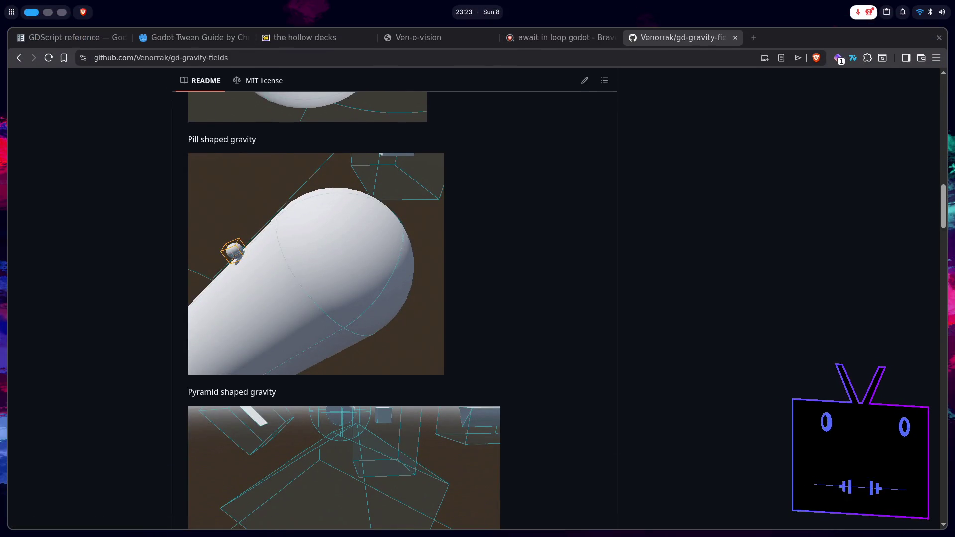
Step: Load Twitch in a new tab, mute it, and open the Software and Game Development category
left_click(754, 38)
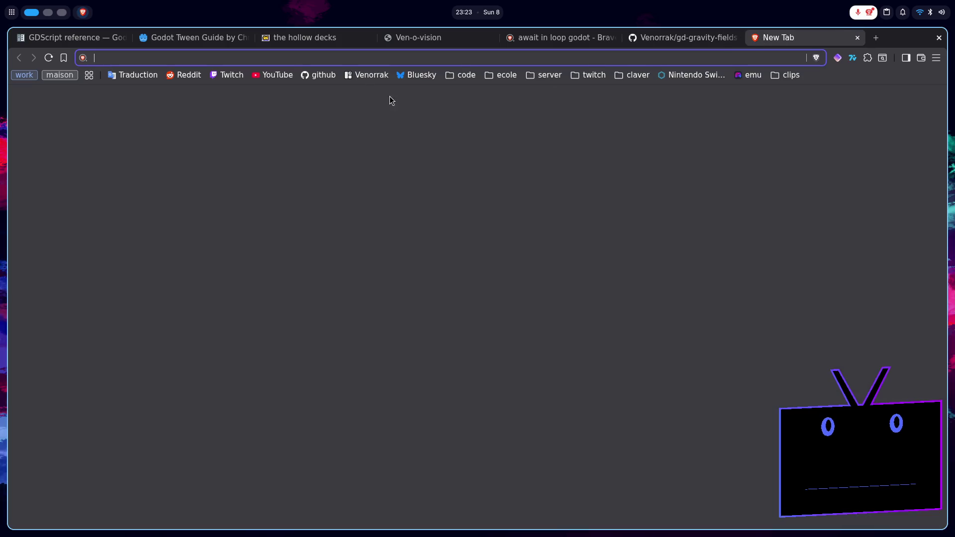
left_click(221, 74)
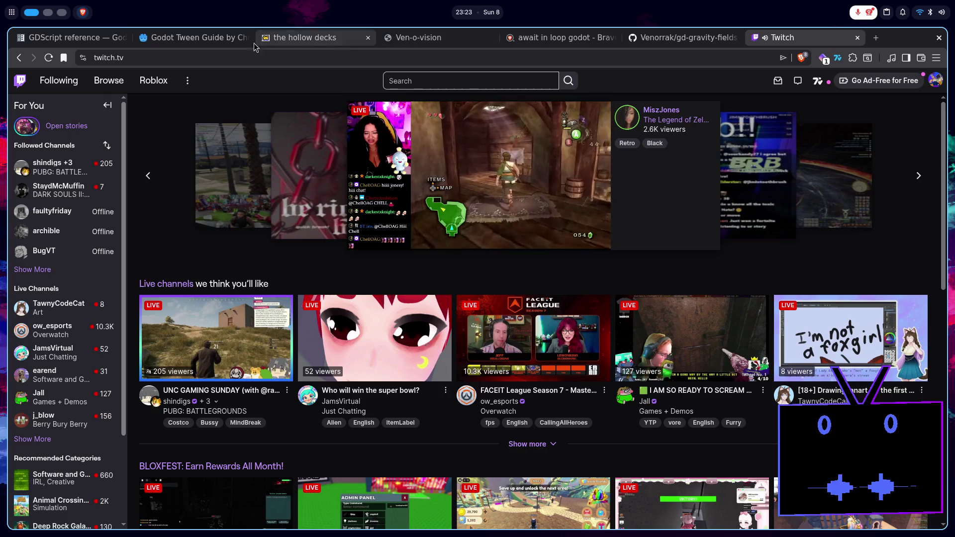
left_click(410, 39)
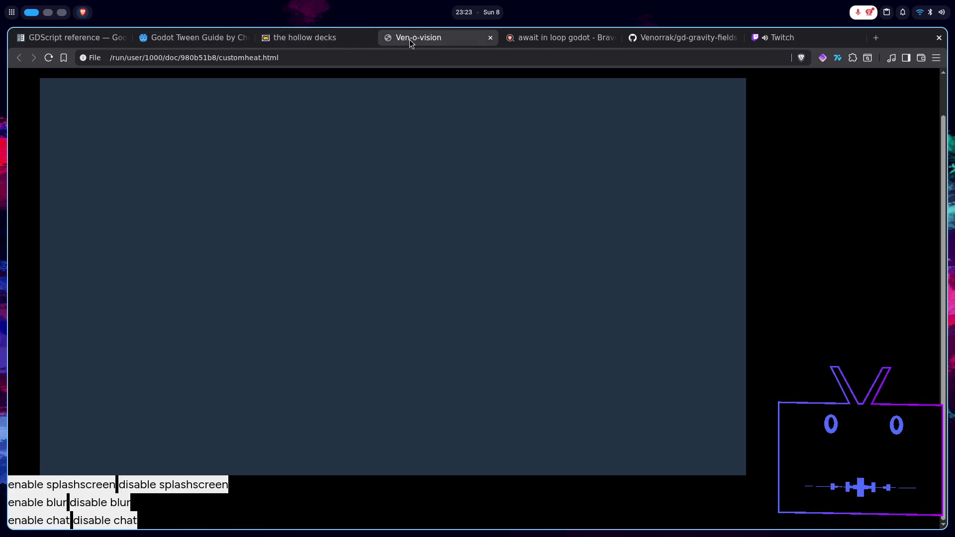
left_click(567, 38)
left_click(342, 40)
scroll(461, 392, "down", 2)
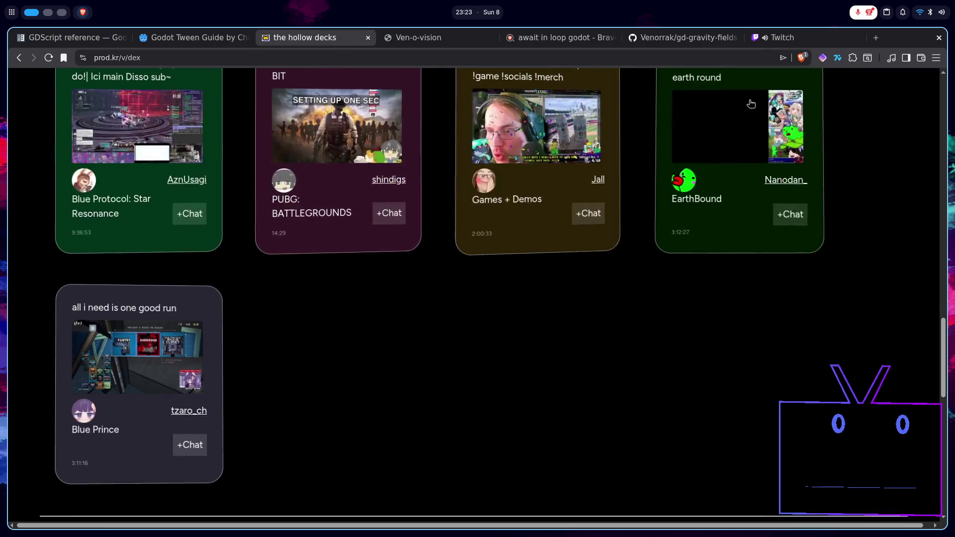
left_click(765, 39)
scroll(398, 358, "up", 5)
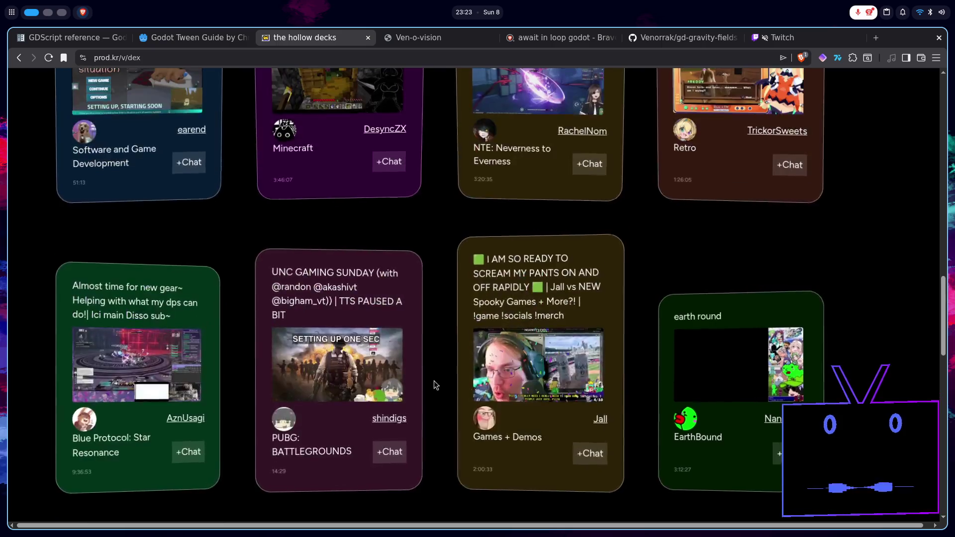
scroll(815, 386, "up", 5)
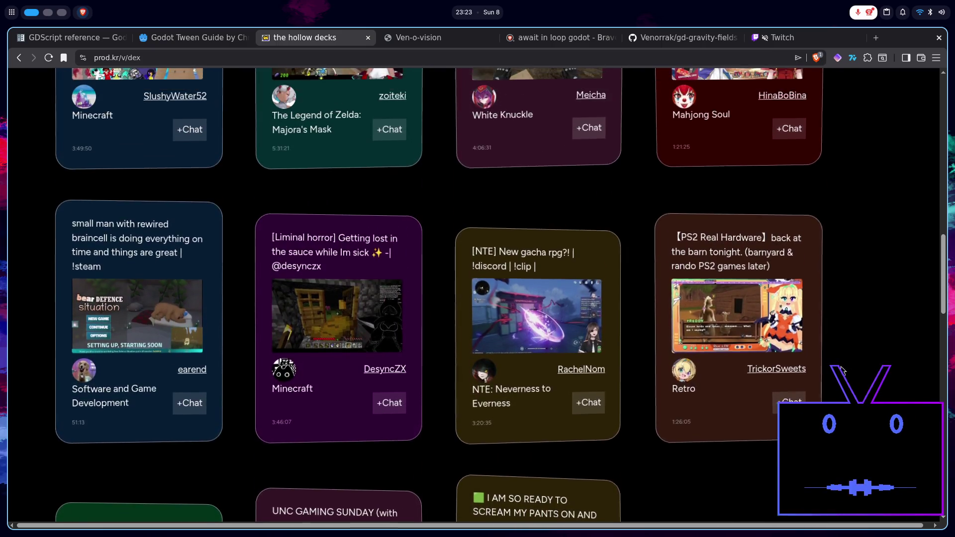
left_click(806, 42)
scroll(477, 298, "down", 5)
left_click(171, 416)
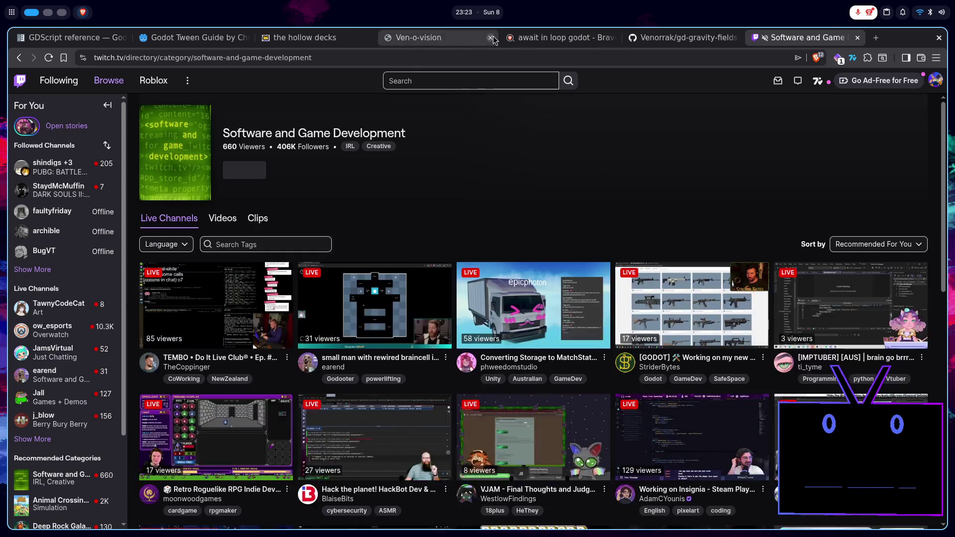
Step: Close the await in loop godot and gd-gravity-fields tabs and move the hollow decks tab
left_click(527, 37)
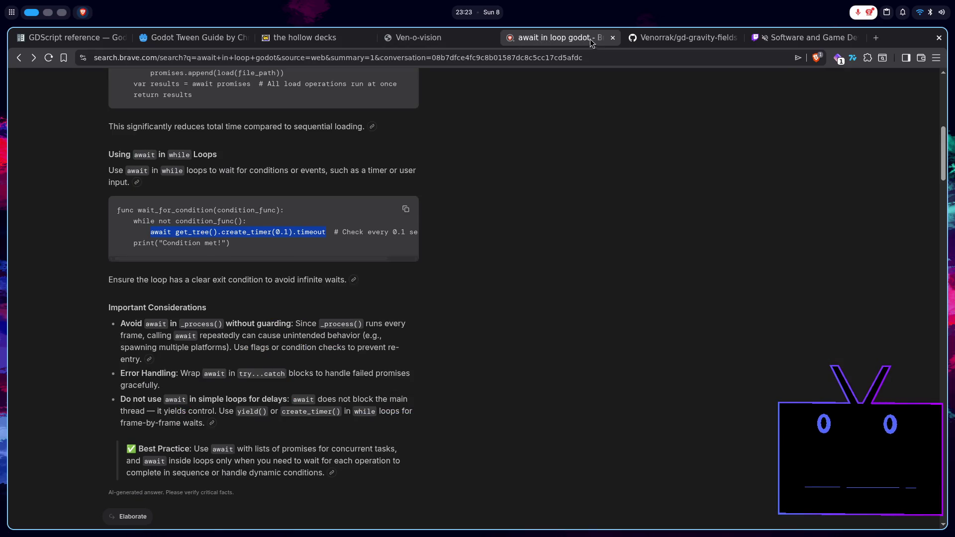
left_click(612, 37)
left_click(612, 38)
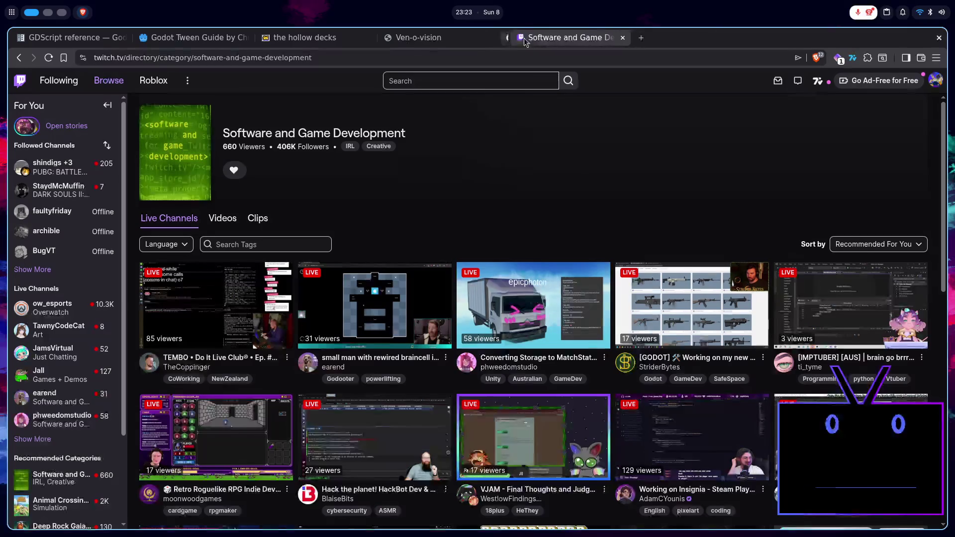
left_click(476, 40)
left_click_drag(300, 33, 423, 36)
scroll(834, 249, "up", 5)
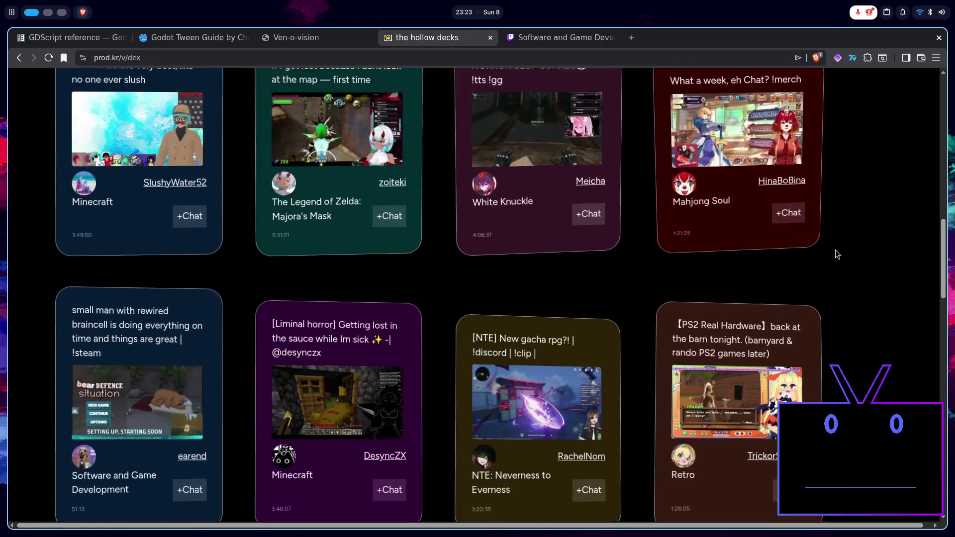
scroll(837, 266, "up", 4)
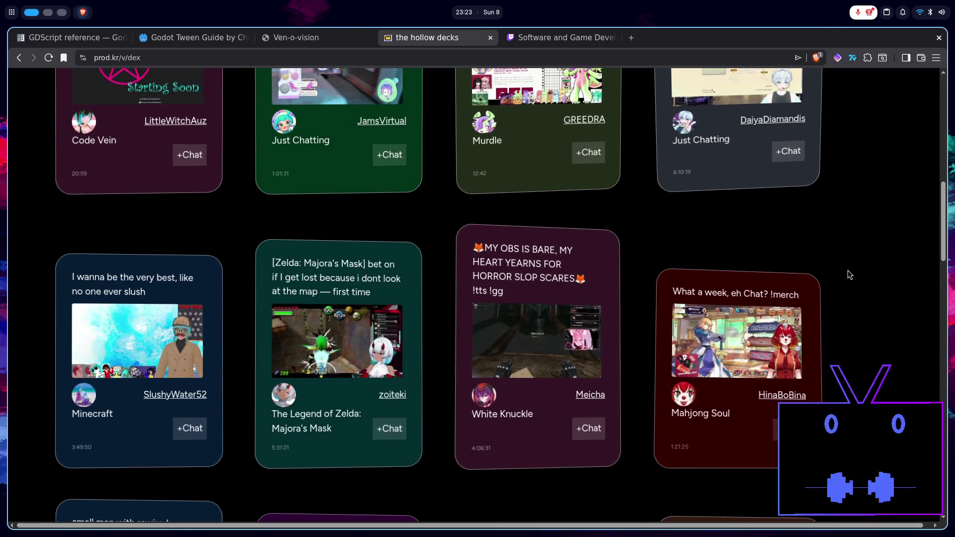
scroll(849, 270, "down", 2)
scroll(849, 270, "up", 3)
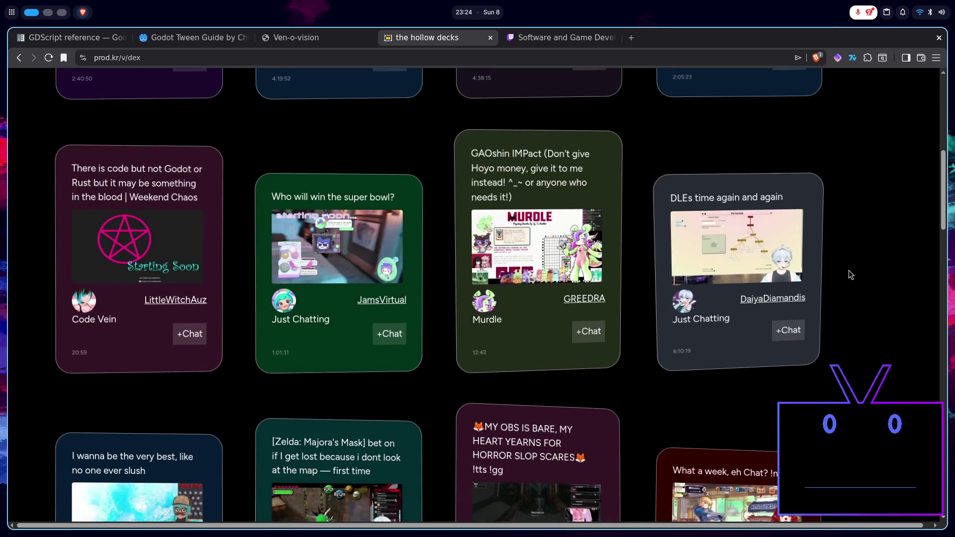
scroll(852, 274, "up", 5)
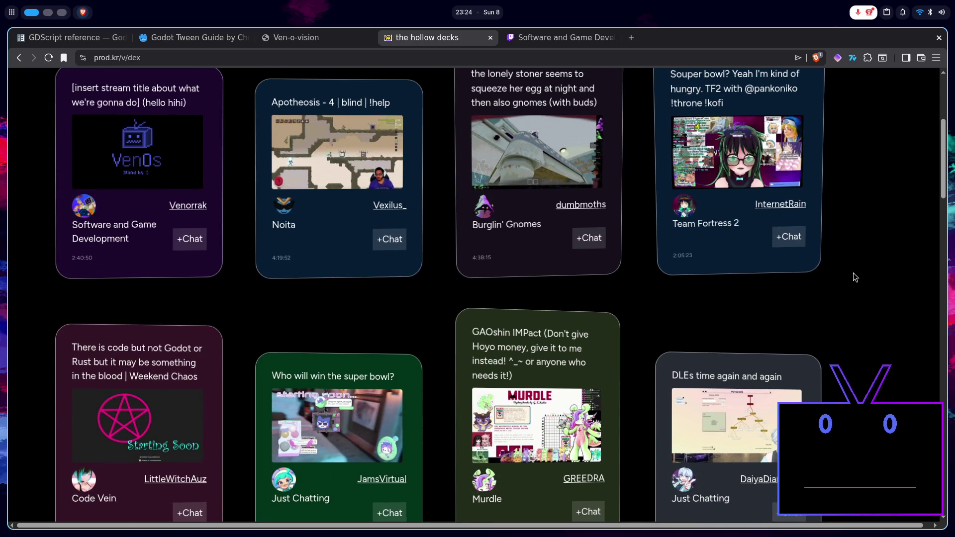
scroll(857, 276, "up", 1)
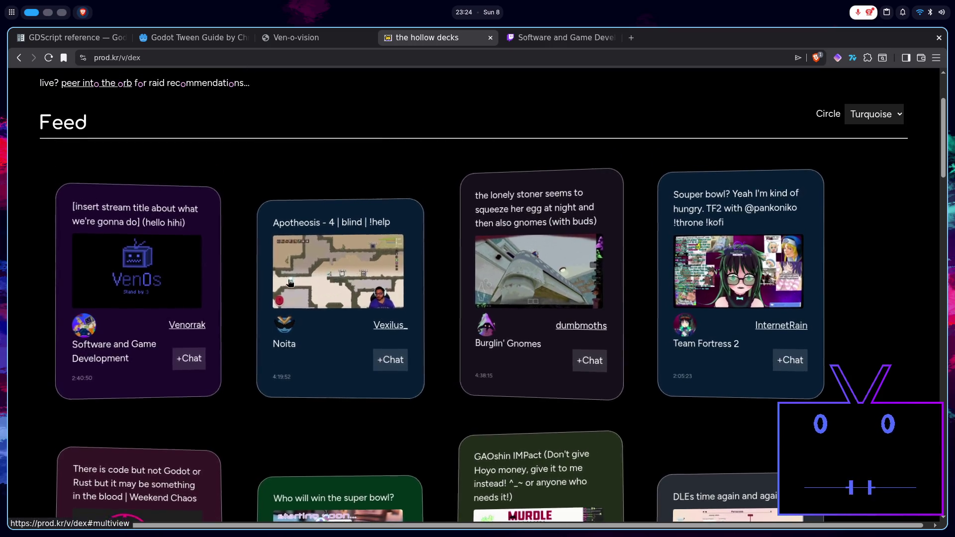
scroll(295, 280, "down", 1)
scroll(294, 280, "down", 2)
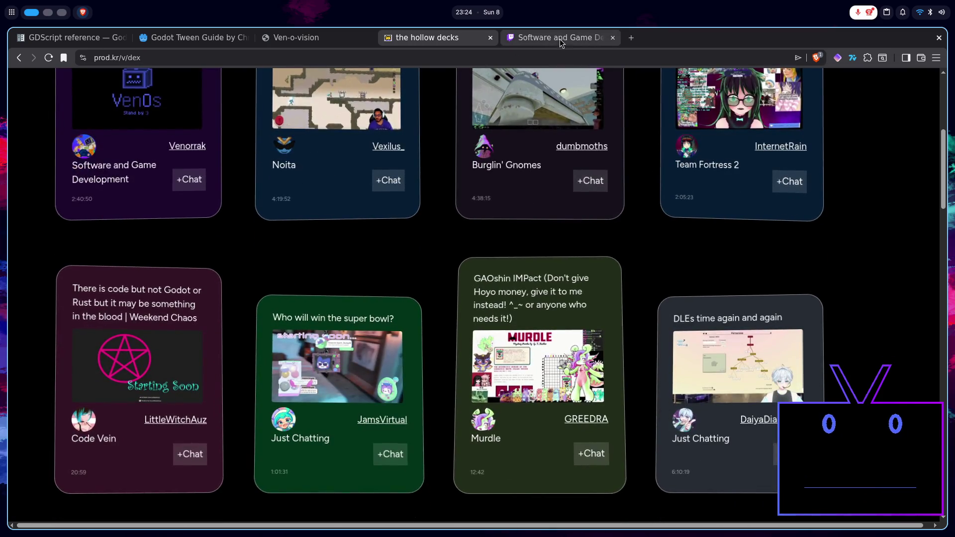
Step: Switch to the Software and Game Development tab and browse its grid of live channels
left_click(551, 39)
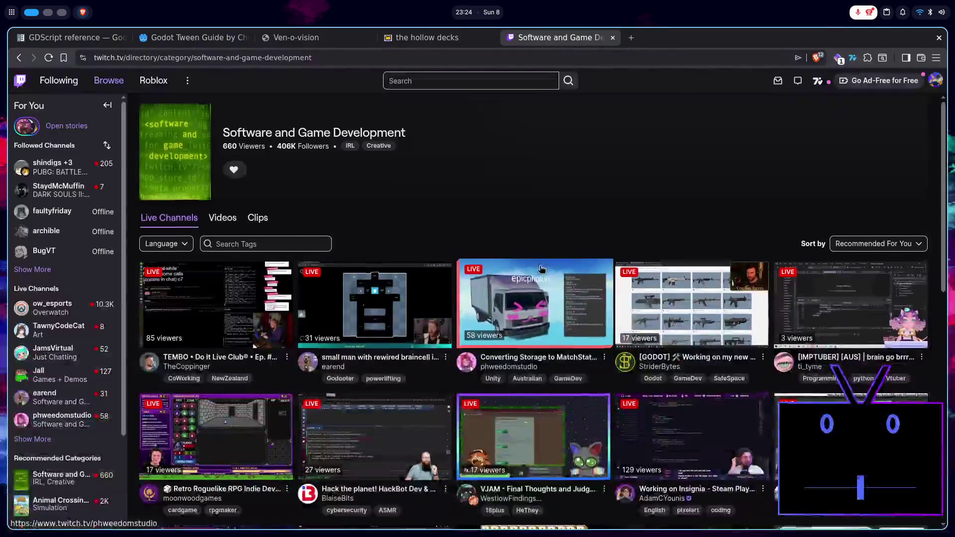
scroll(556, 336, "down", 4)
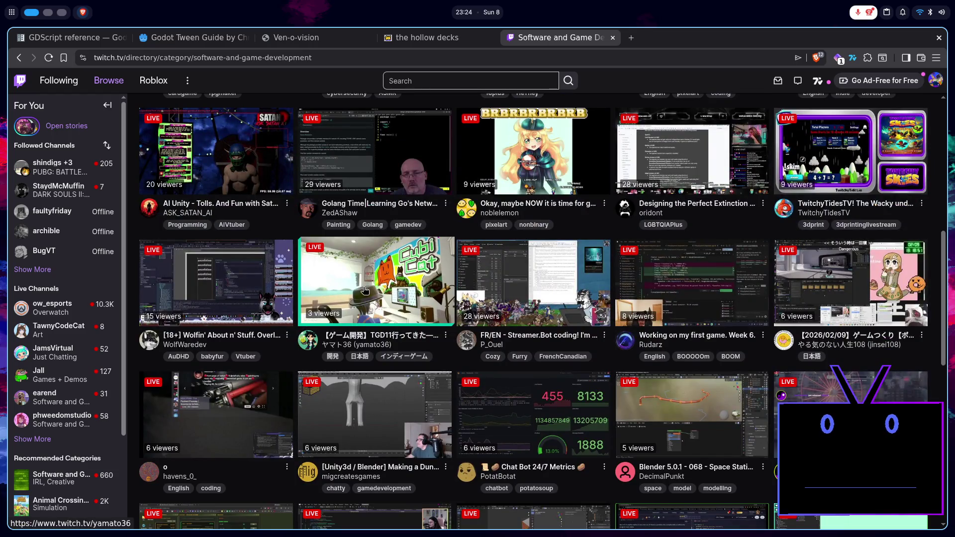
scroll(364, 291, "down", 3)
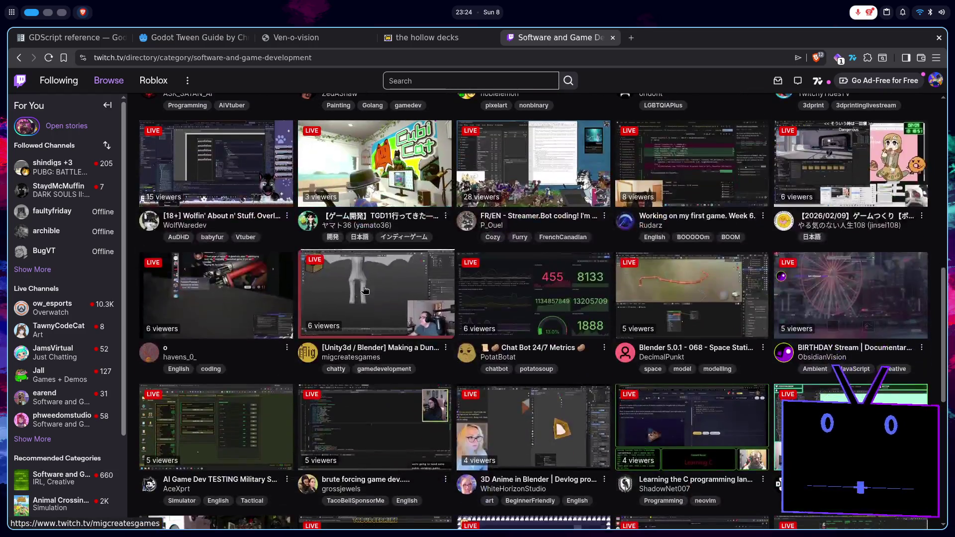
scroll(365, 287, "down", 5)
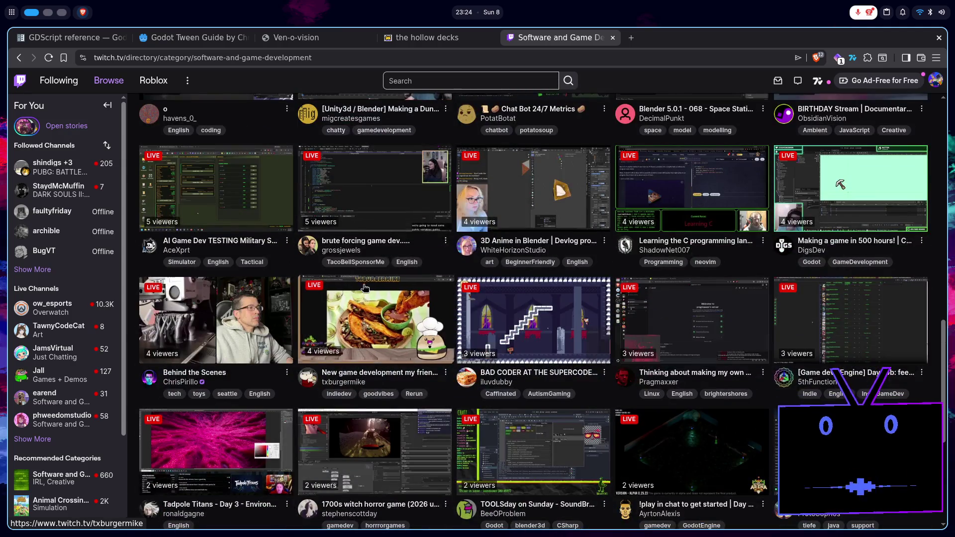
scroll(364, 311, "down", 5)
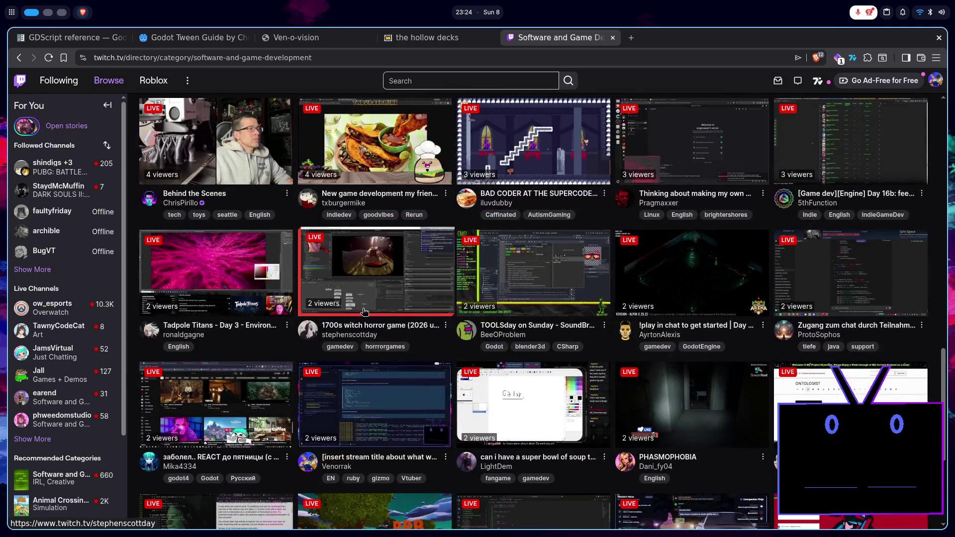
scroll(365, 311, "down", 2)
scroll(364, 312, "up", 15)
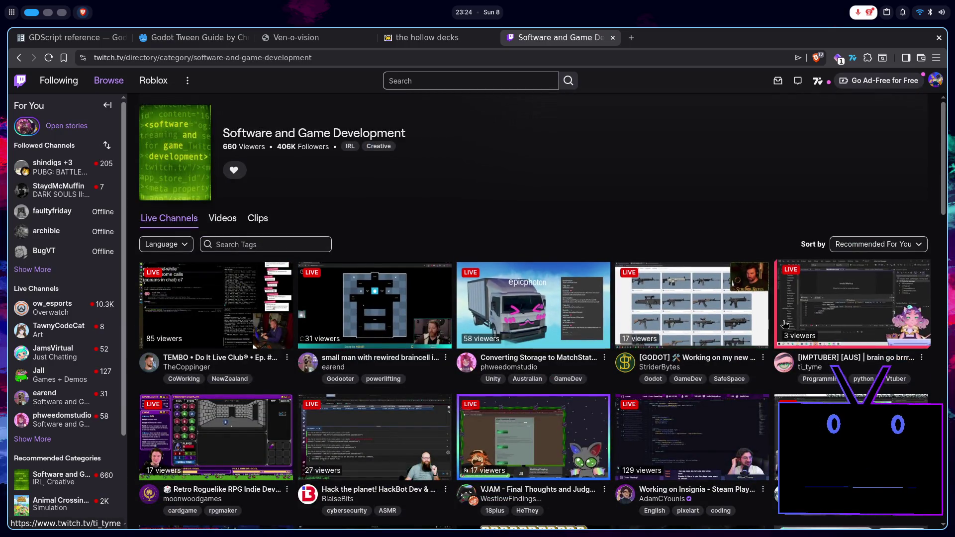
scroll(784, 325, "down", 2)
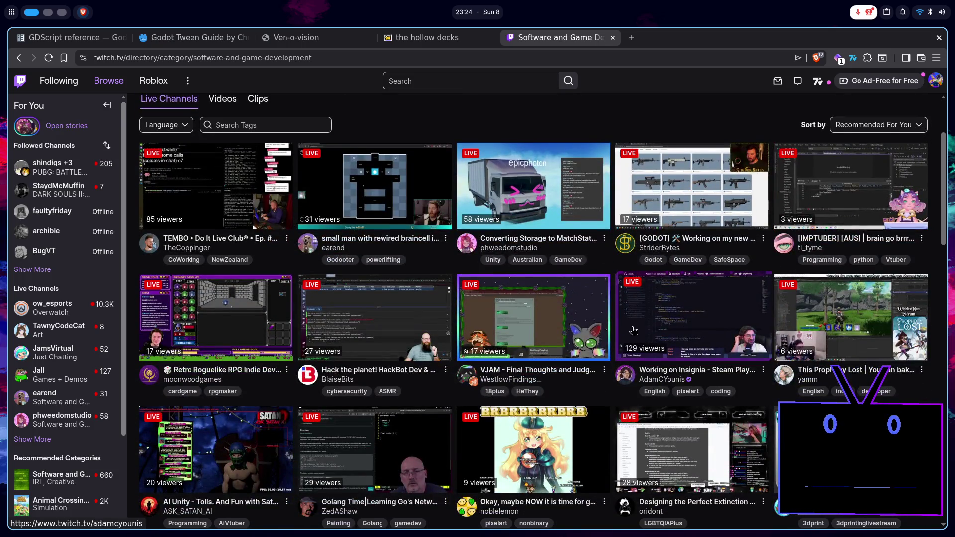
scroll(381, 319, "down", 2)
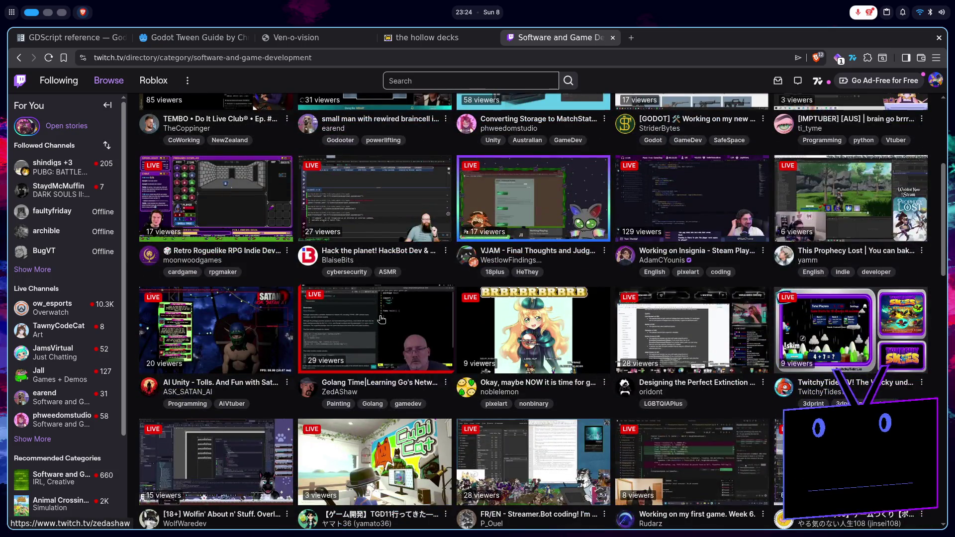
scroll(381, 319, "down", 1)
Step: Peek at yamato36's stream, scroll the category listing to the end, then go to the hollow decks tab
left_click(381, 407)
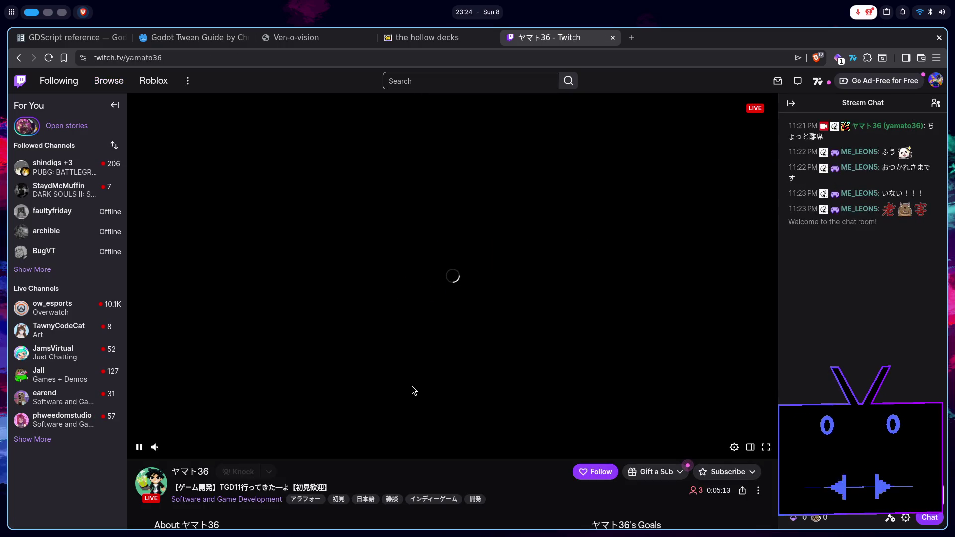
key("alt+Left")
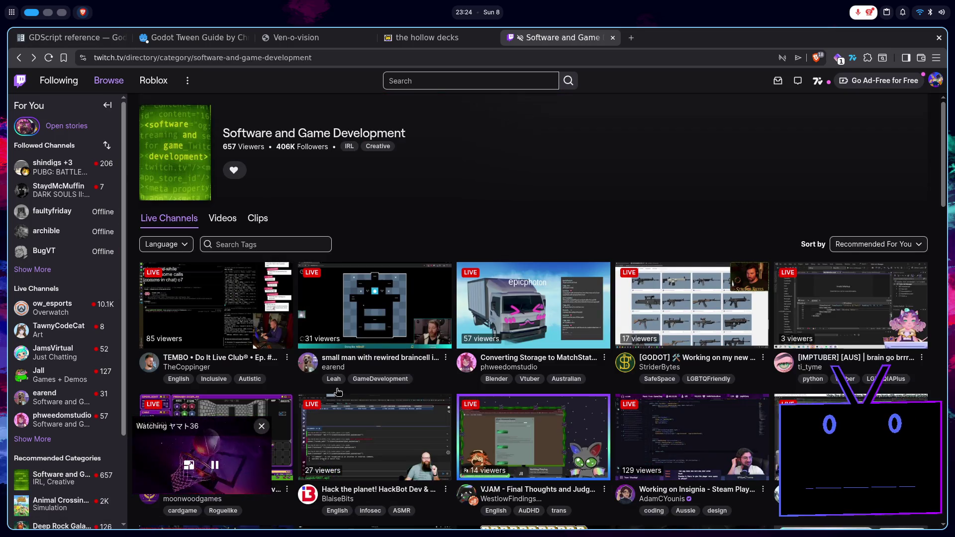
scroll(337, 393, "down", 5)
scroll(337, 393, "down", 2)
scroll(338, 392, "down", 2)
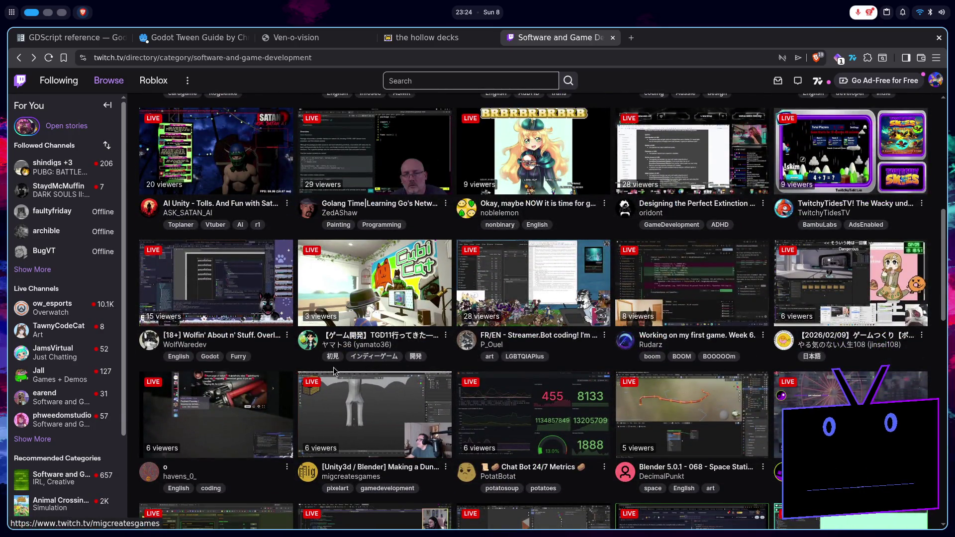
scroll(344, 377, "down", 4)
scroll(475, 432, "down", 9)
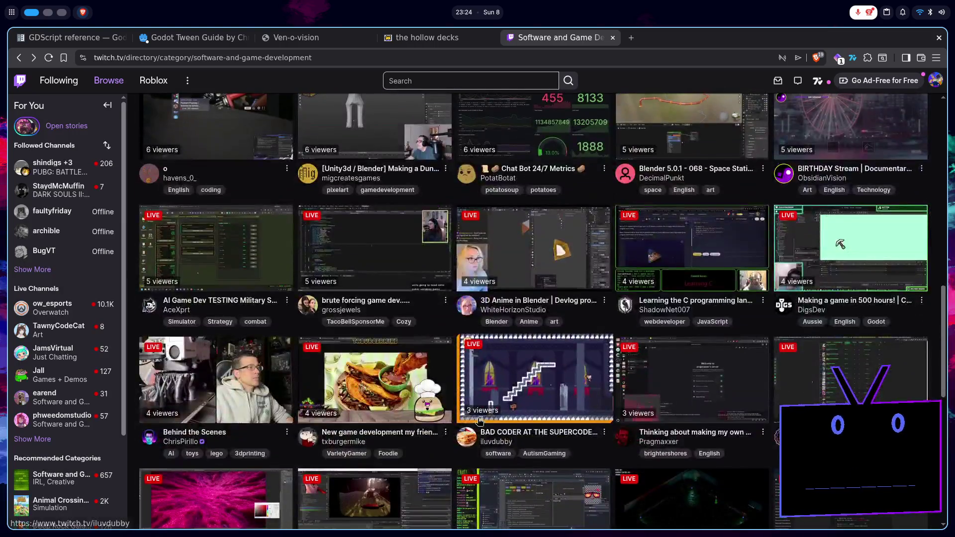
scroll(479, 421, "down", 7)
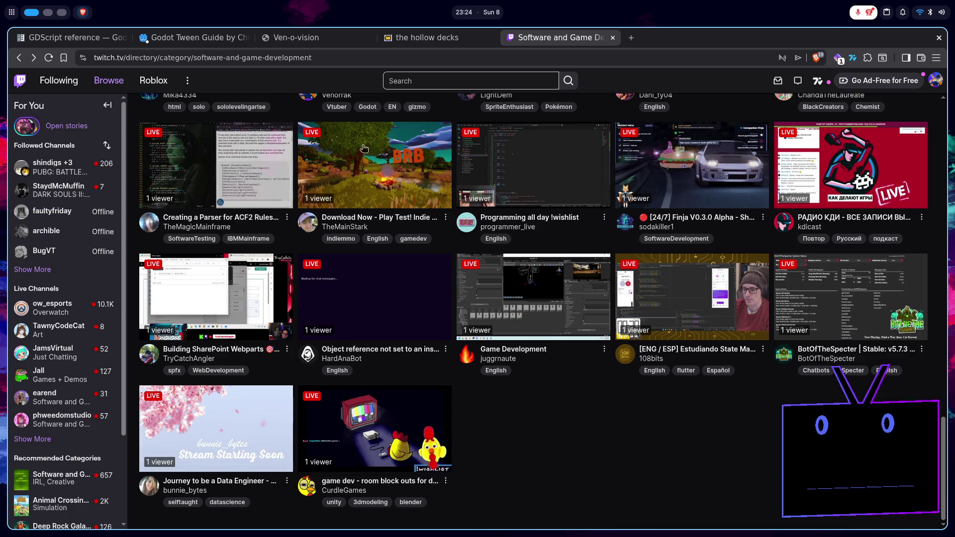
left_click(335, 45)
key("ctrl+Tab")
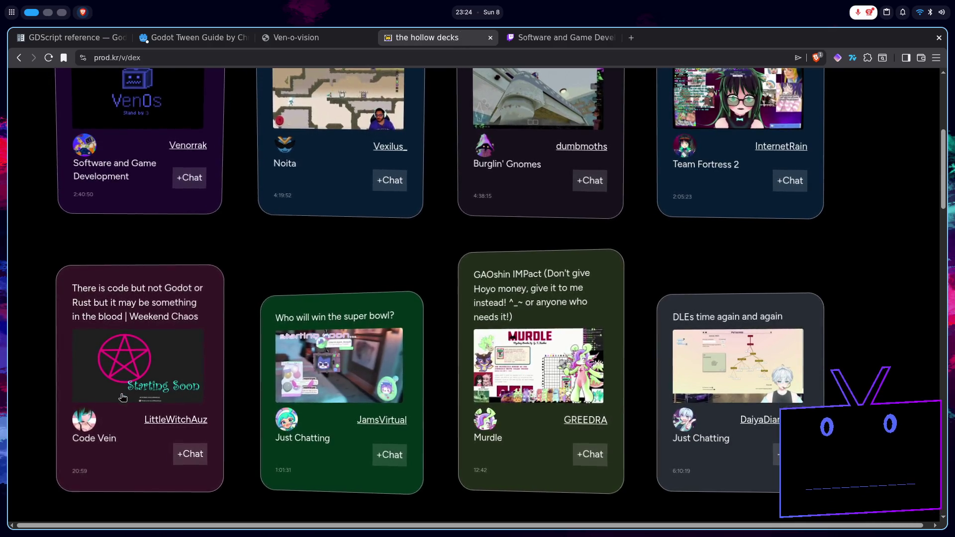
Step: Reload the hollow decks page so the Feed shows current titles, e.g. Noita's new title
scroll(146, 420, "up", 3)
scroll(144, 418, "up", 4)
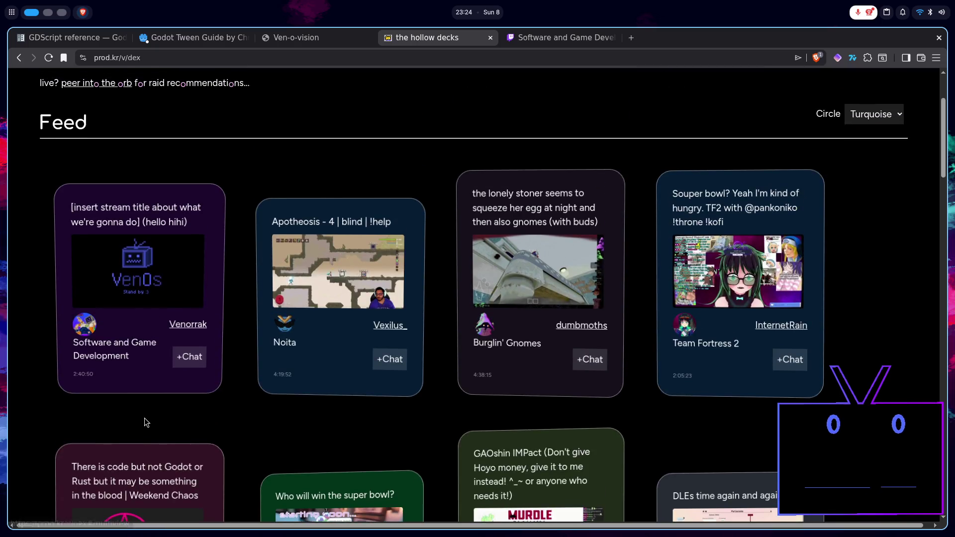
scroll(481, 410, "down", 20)
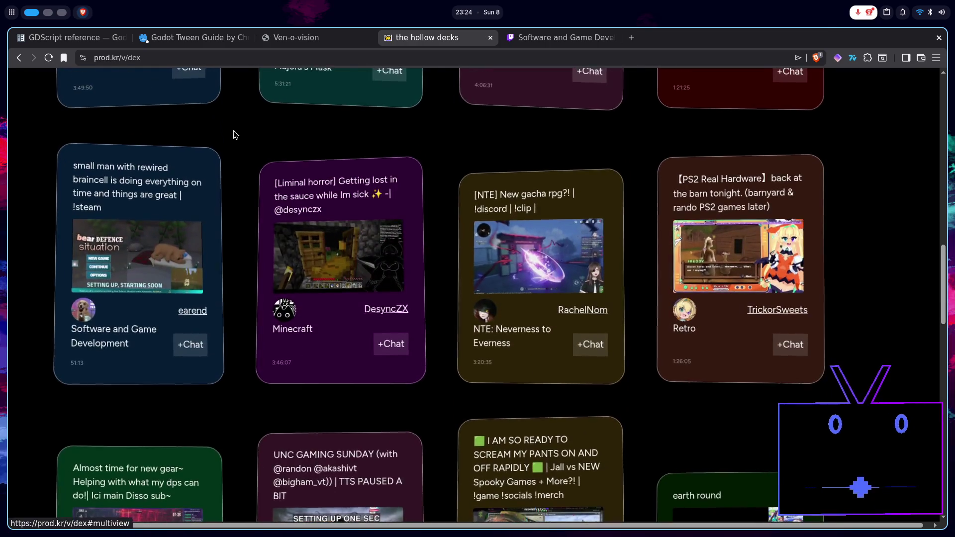
left_click(50, 57)
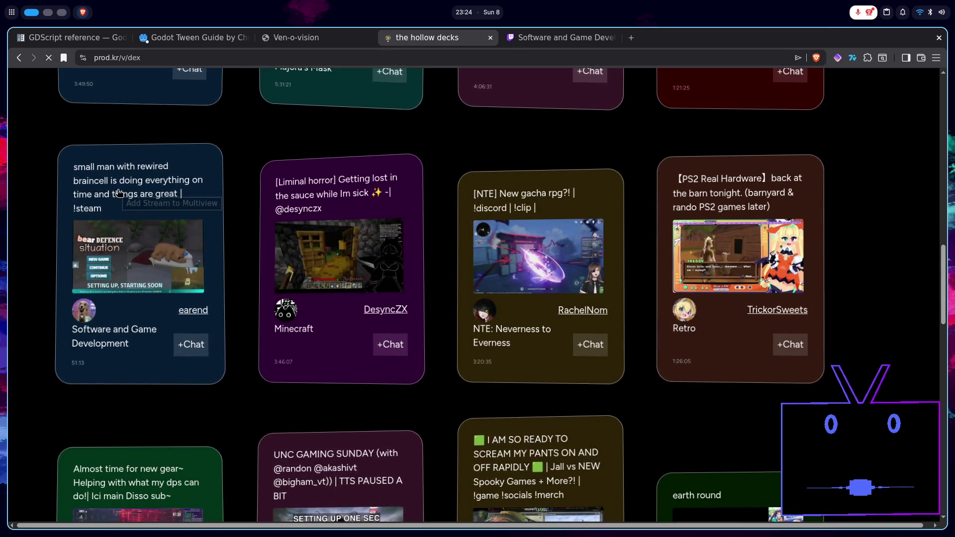
scroll(523, 313, "down", 10)
scroll(523, 311, "down", 12)
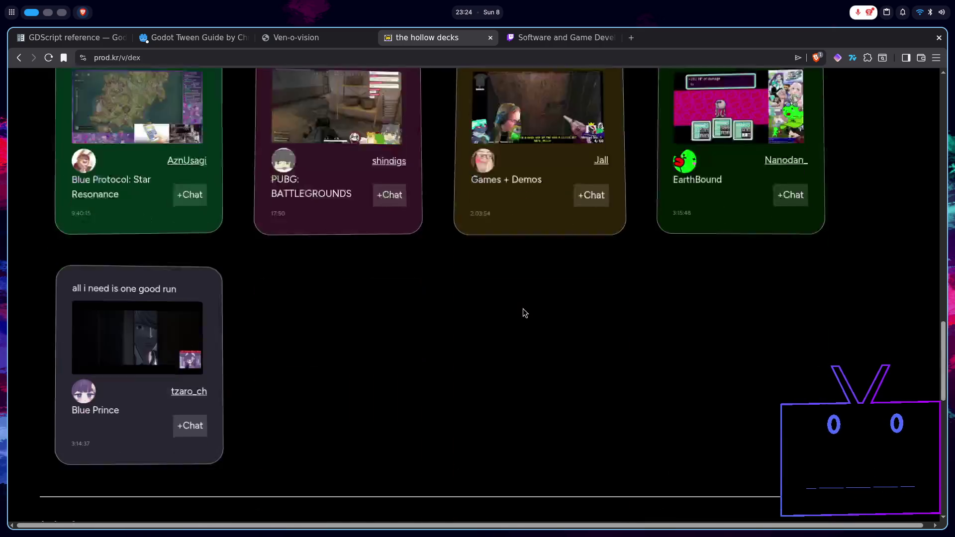
scroll(523, 311, "up", 6)
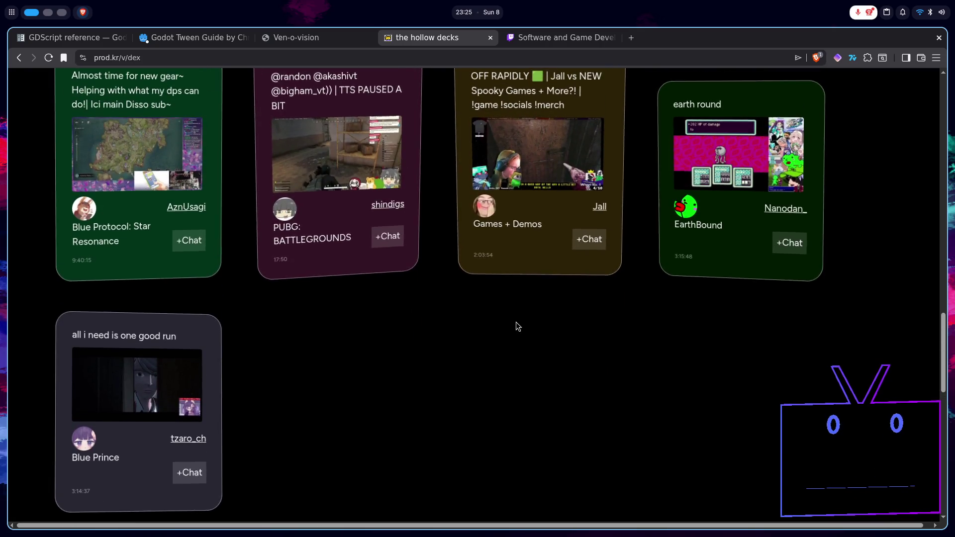
scroll(516, 324, "up", 3)
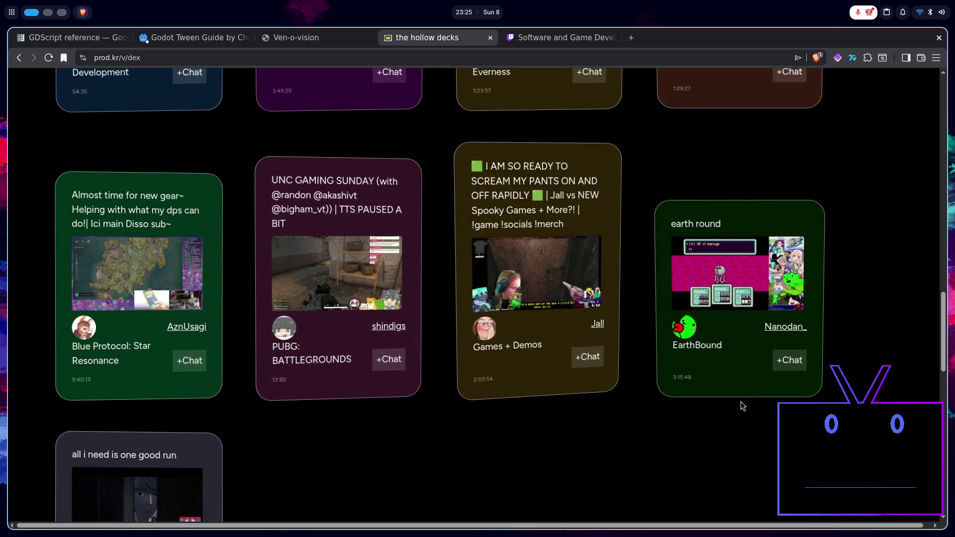
scroll(741, 403, "up", 7)
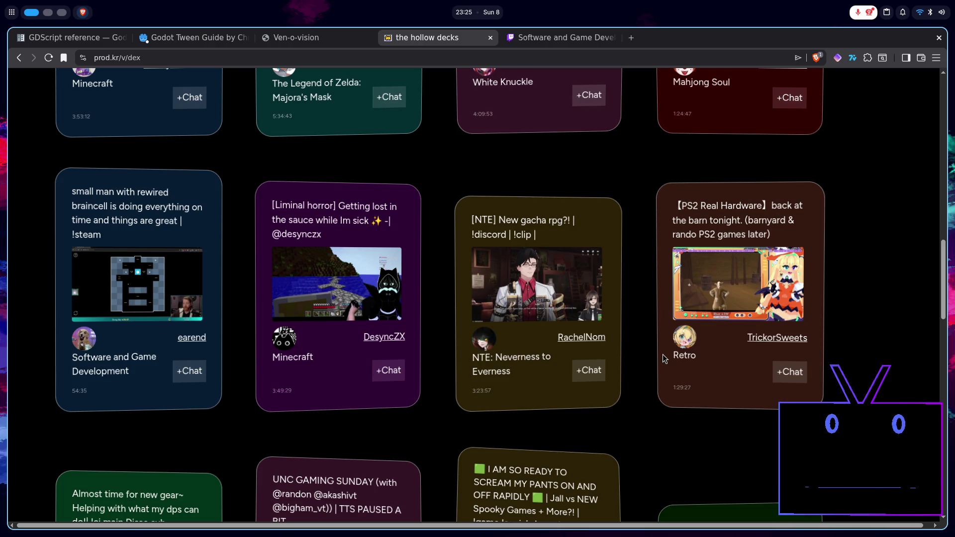
scroll(663, 357, "up", 6)
scroll(661, 360, "up", 3)
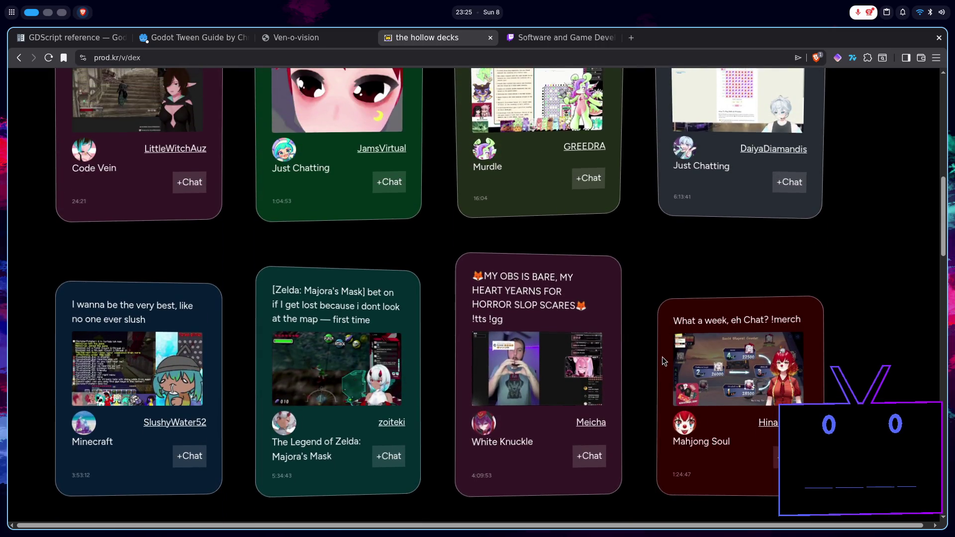
scroll(662, 361, "up", 4)
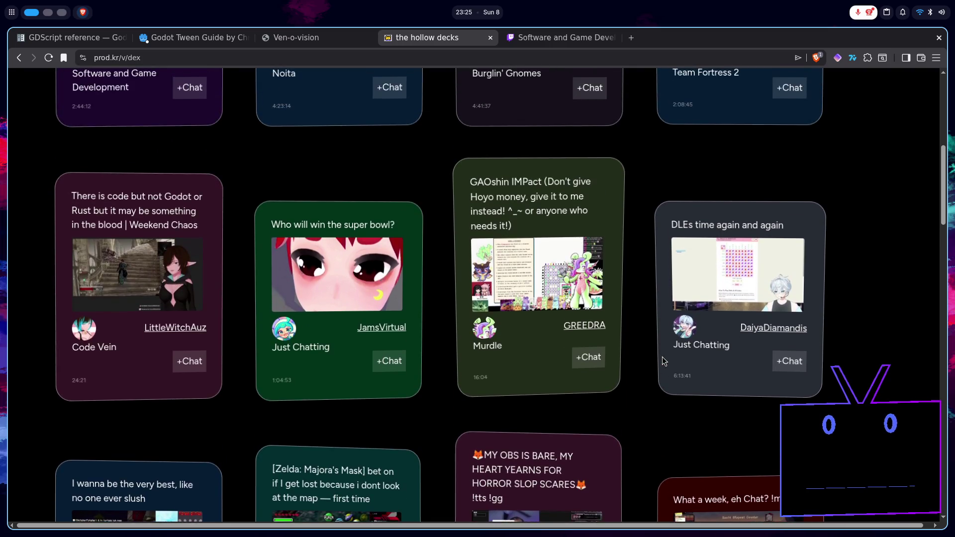
scroll(643, 343, "up", 1)
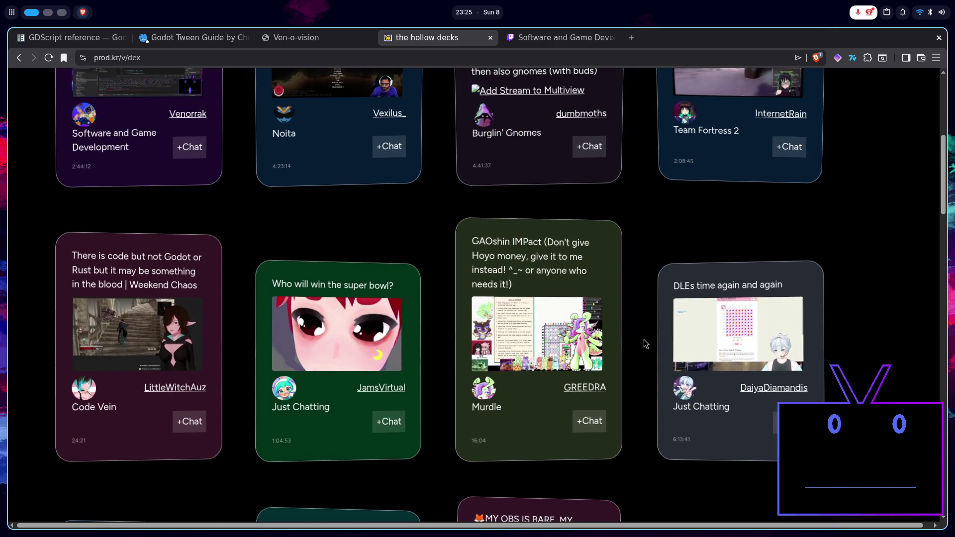
scroll(616, 344, "up", 4)
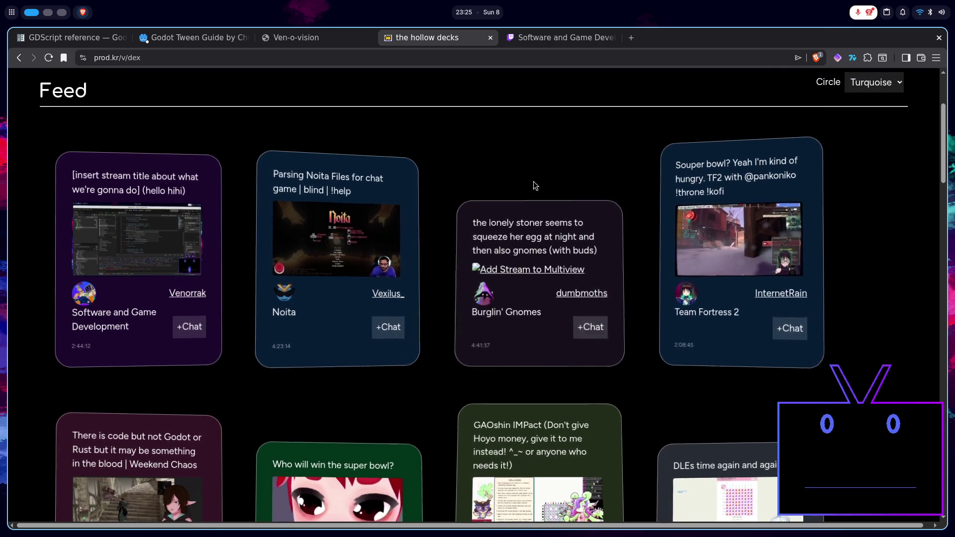
Step: From Twitch's Software and Game Development listing, open the Retro Roguelike RPG Indie Dev stream
left_click(557, 40)
scroll(507, 408, "up", 4)
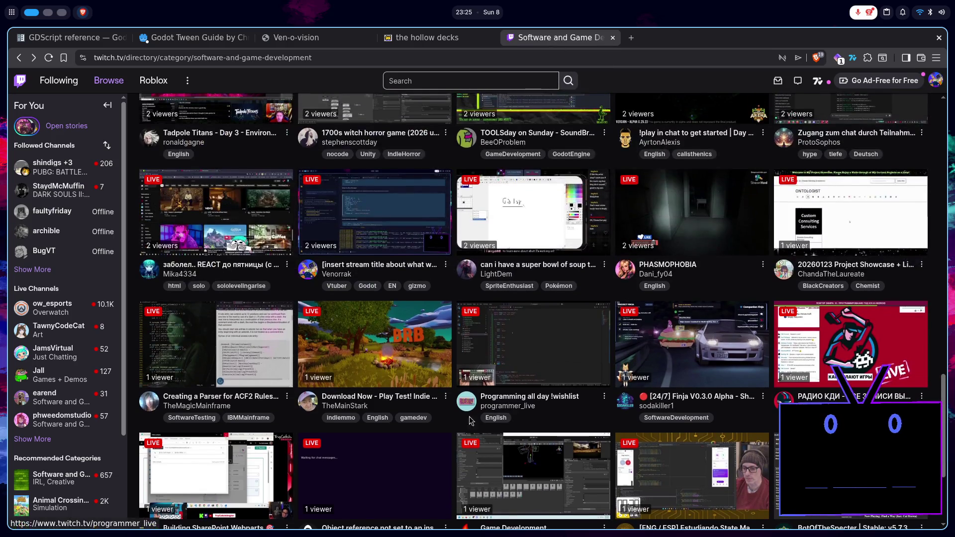
scroll(450, 421, "up", 2)
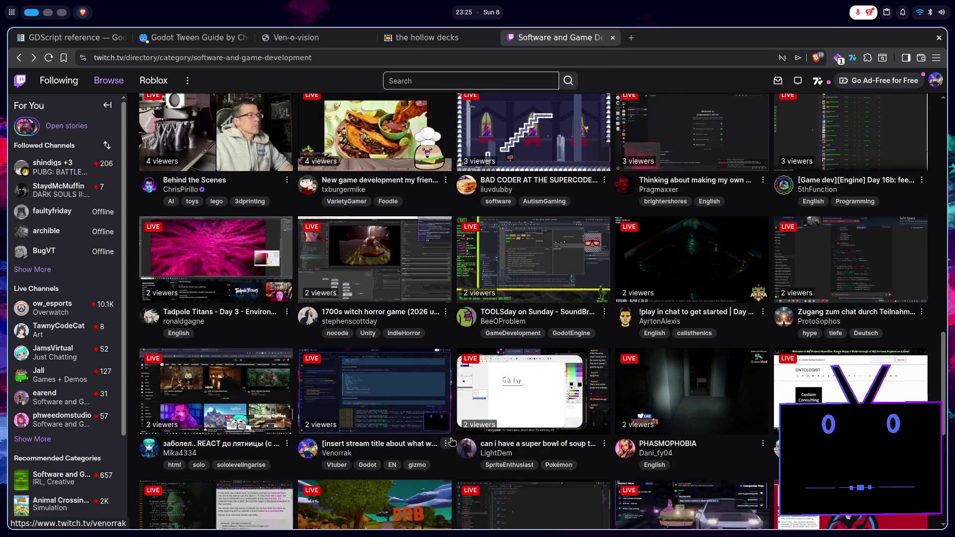
scroll(451, 443, "up", 2)
scroll(452, 443, "up", 2)
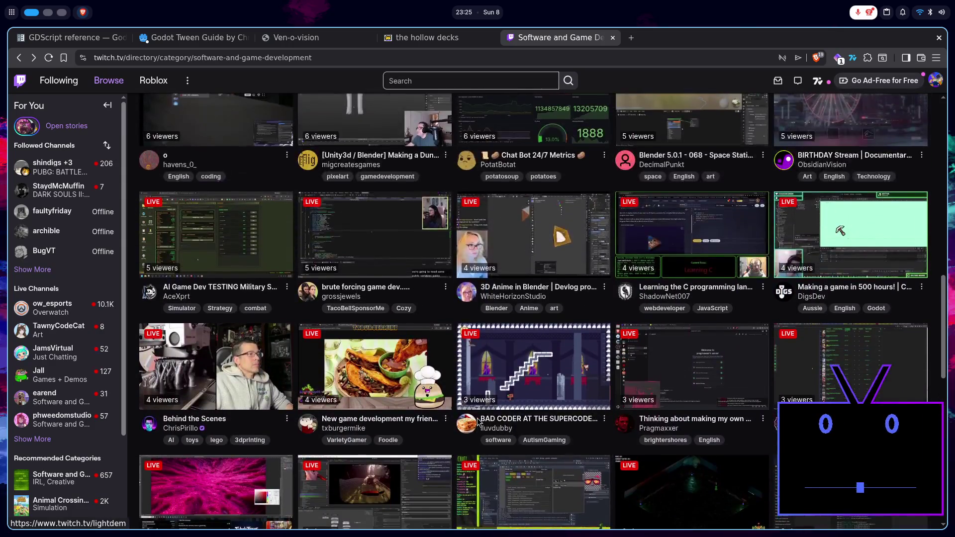
scroll(572, 408, "up", 6)
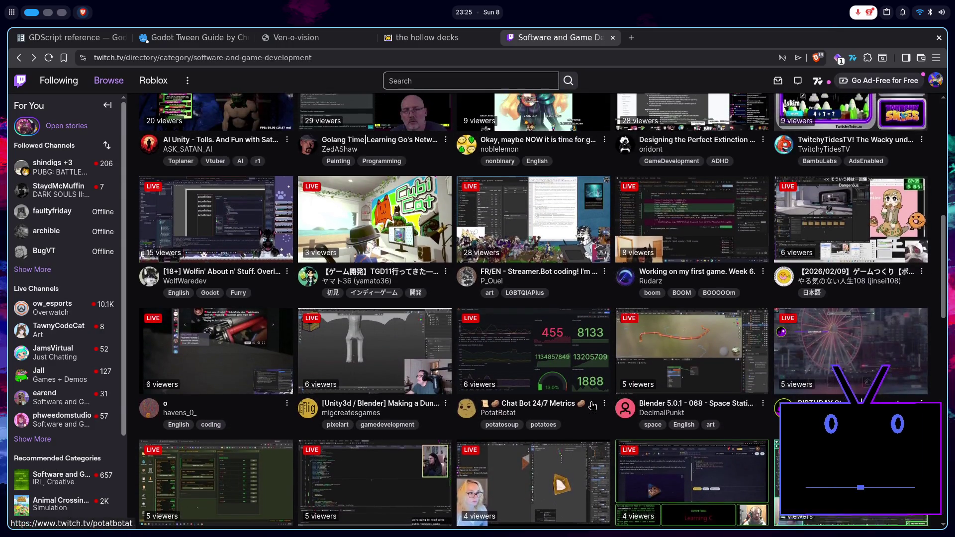
scroll(592, 405, "up", 1)
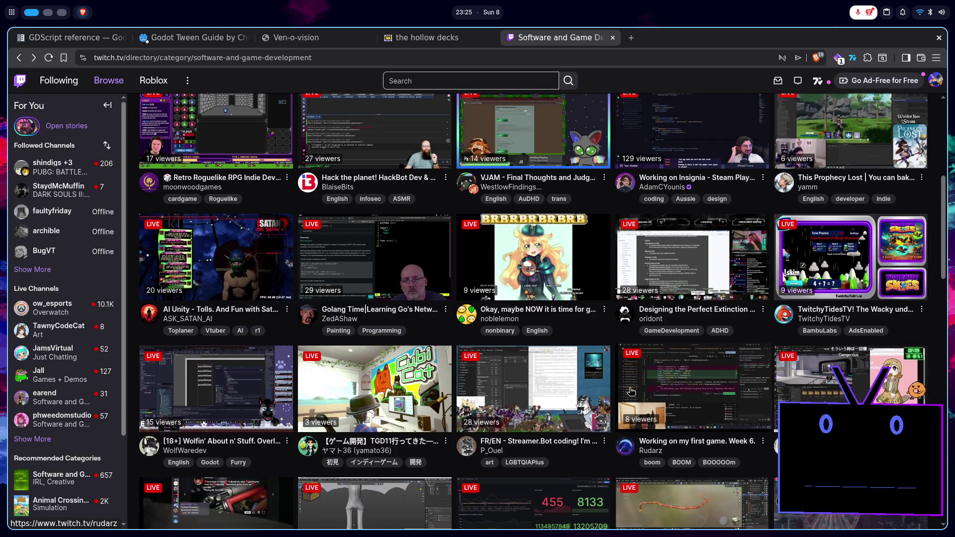
scroll(631, 391, "up", 3)
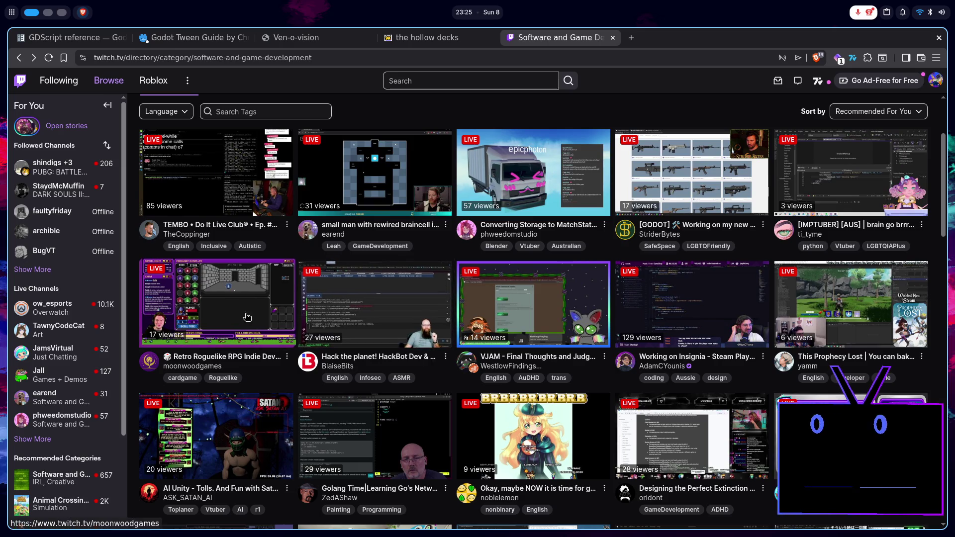
scroll(247, 317, "up", 1)
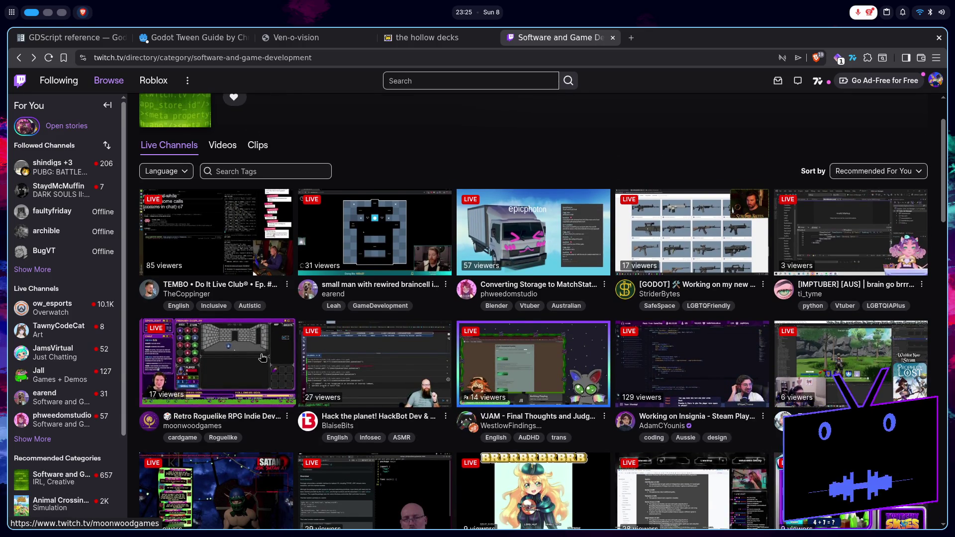
left_click(263, 357)
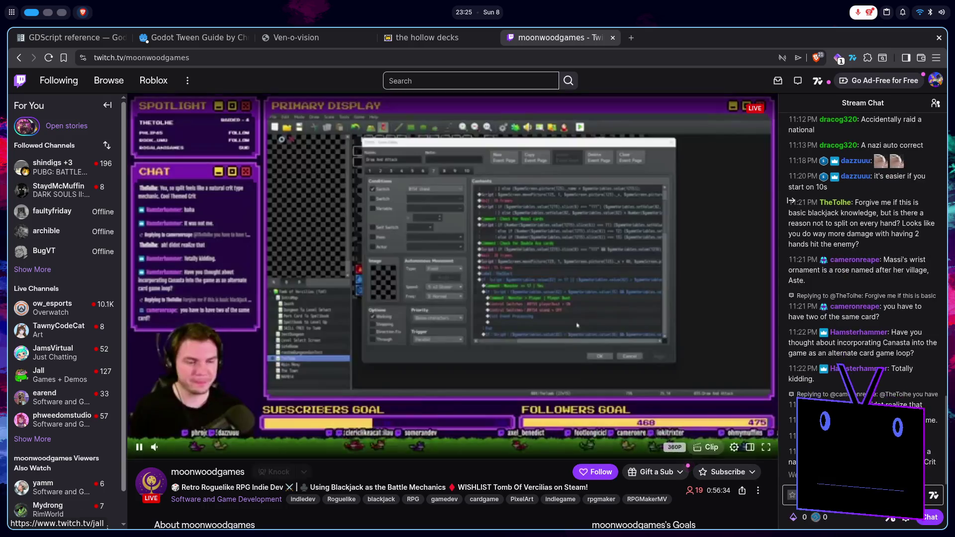